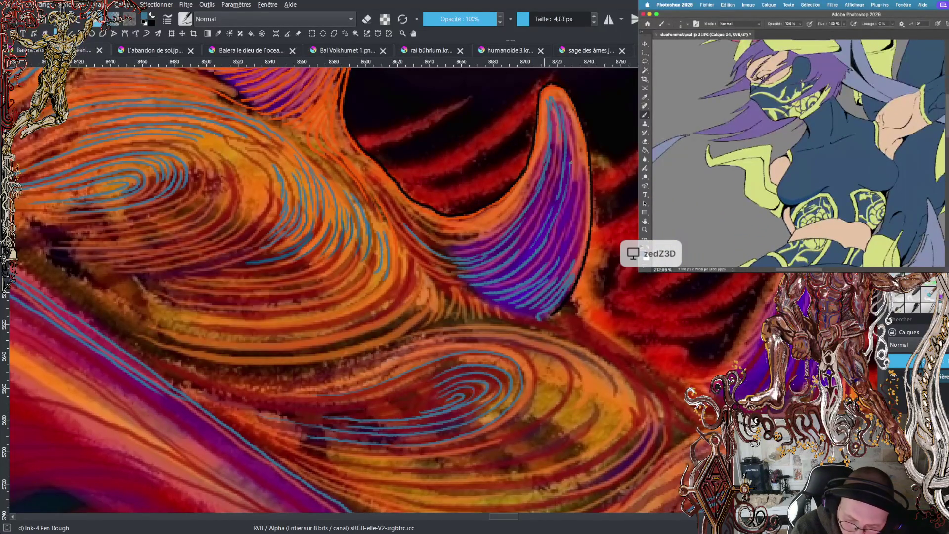
- Reset the colours, sample the orange beside the horn, and set brush size to 3.29 px
{"action": "key", "text": "d"}
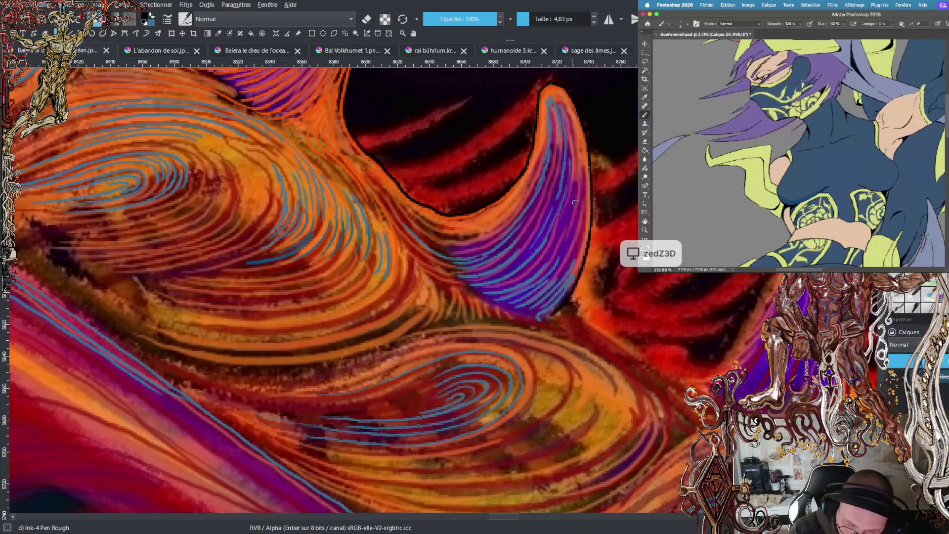
{"action": "left_click", "coordinate": [583, 165], "text": "ctrl"}
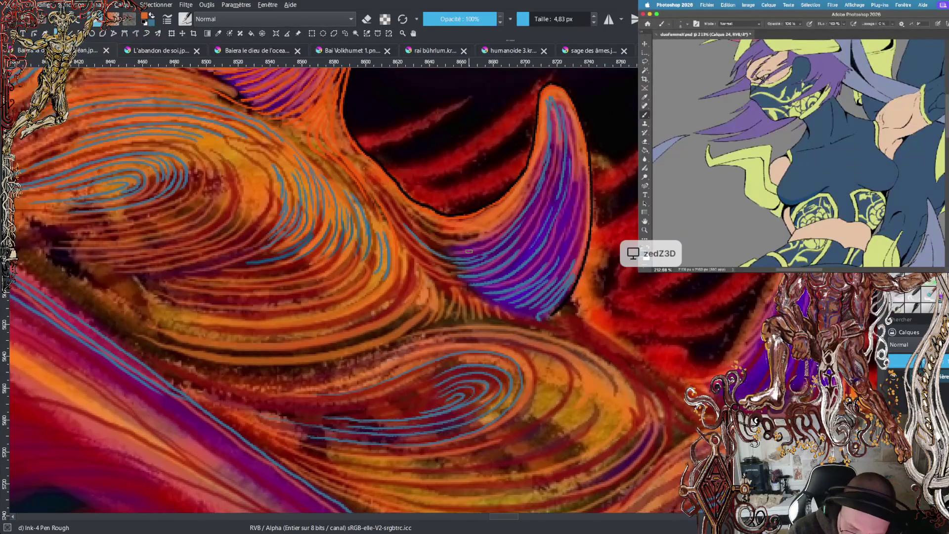
{"action": "left_click", "coordinate": [532, 24]}
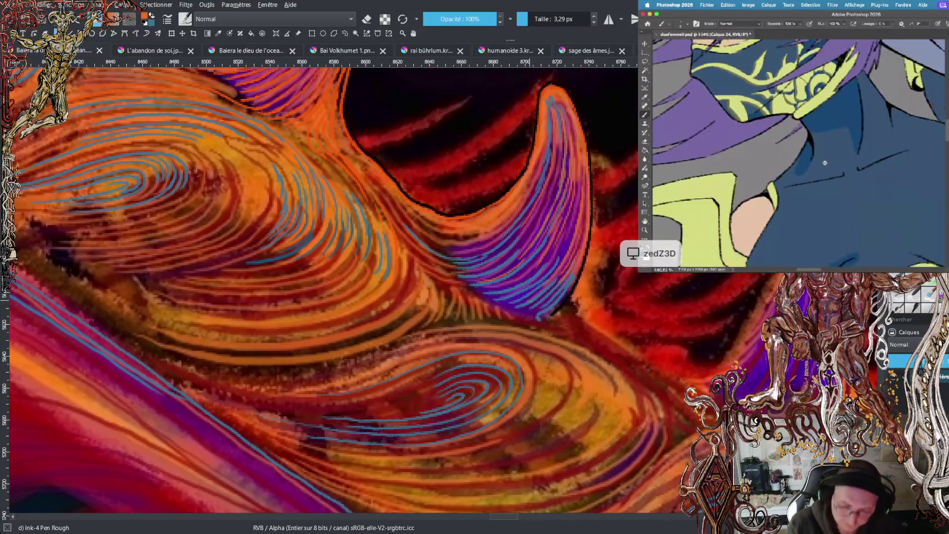
{"action": "key", "text": "minus"}
{"action": "key", "text": "minus"}
{"action": "key", "text": "minus"}
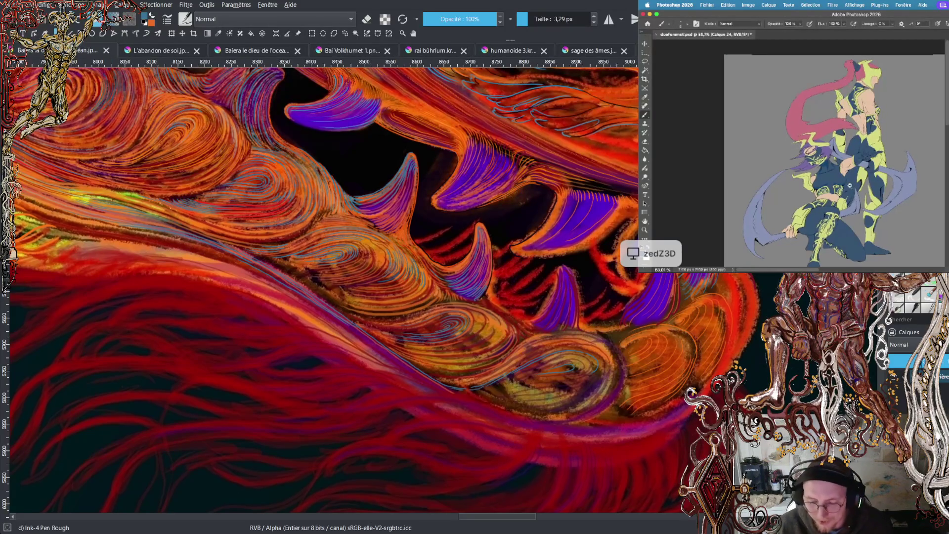
- Make orange and blue the foreground and background colours, then swap them with X
{"action": "scroll", "coordinate": [846, 188], "scroll_direction": "up", "scroll_amount": 5}
{"action": "scroll", "coordinate": [845, 183], "scroll_direction": "up", "scroll_amount": 5}
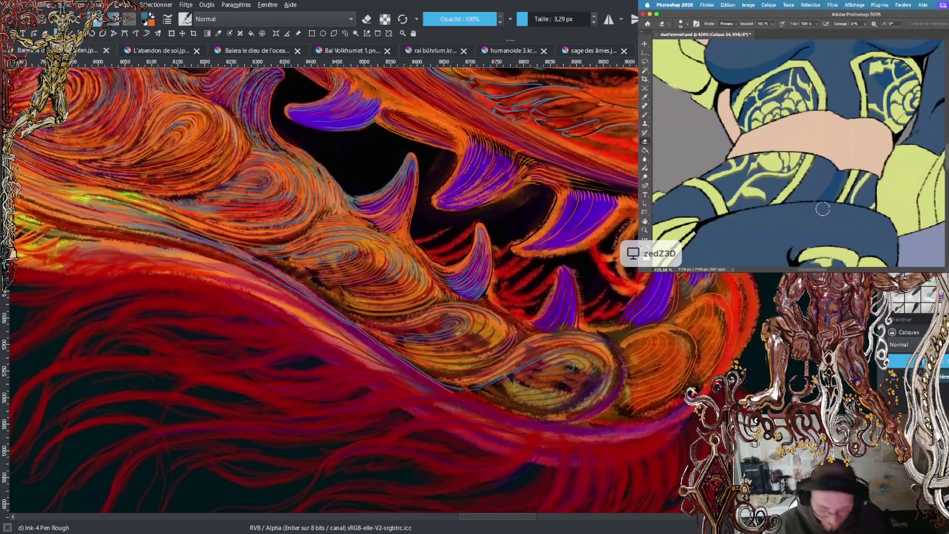
{"action": "key", "text": "x"}
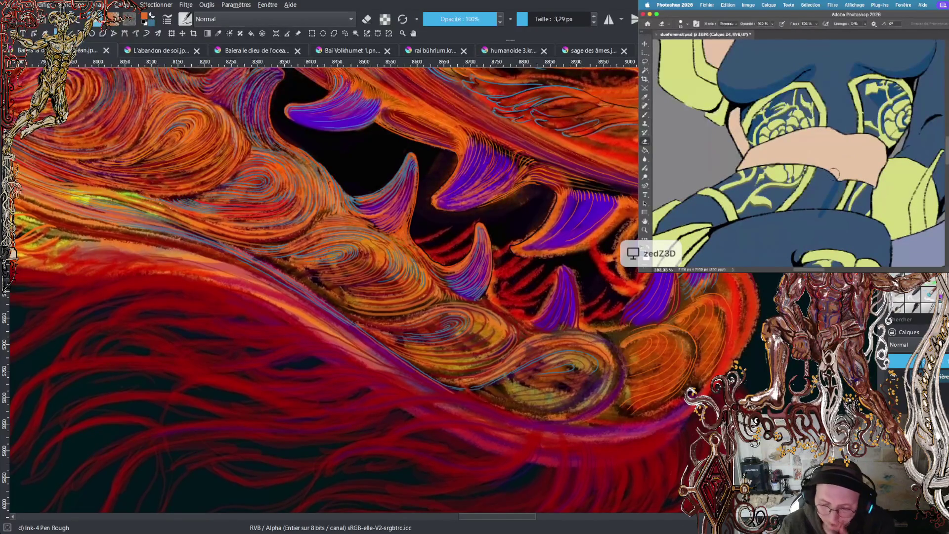
{"action": "key", "text": "x"}
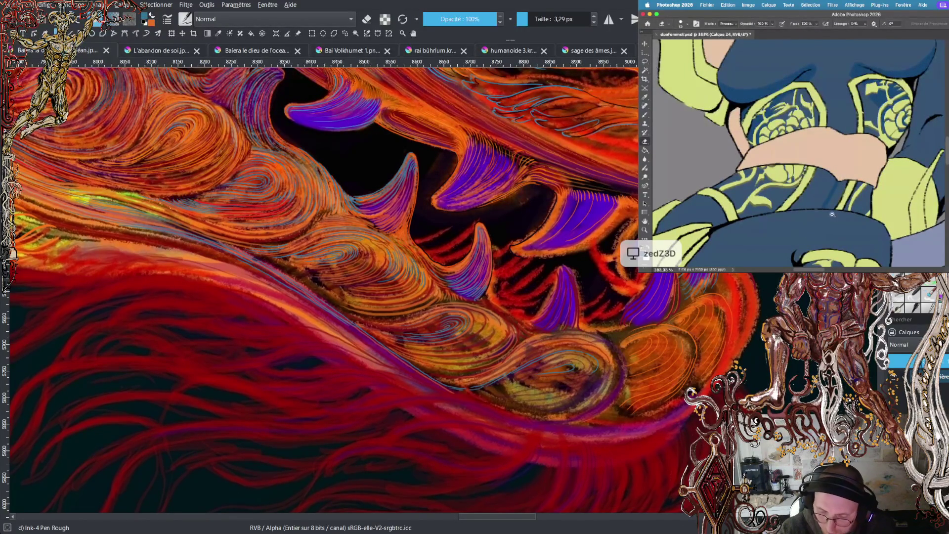
{"action": "scroll", "coordinate": [833, 214], "scroll_direction": "down", "scroll_amount": 5}
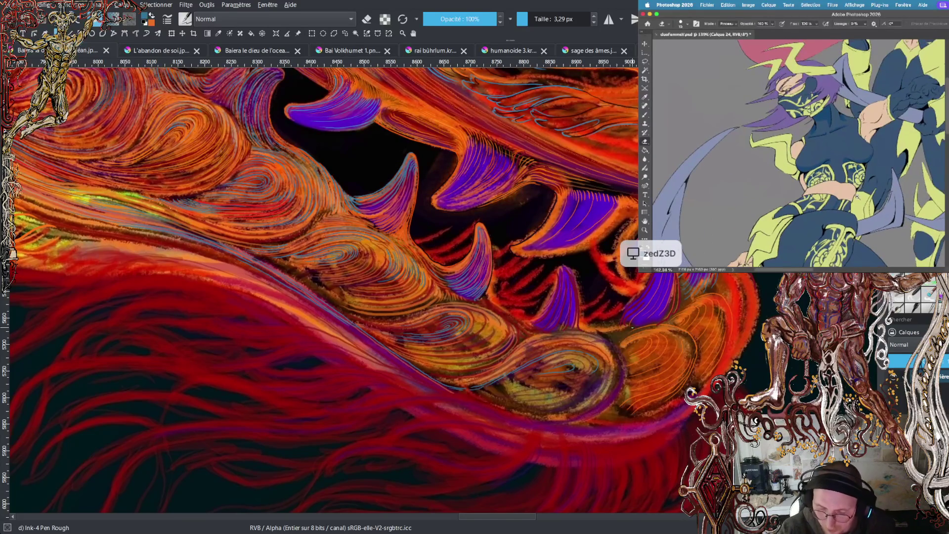
- Swap the colours so orange replaces blue as the active brush colour
{"action": "scroll", "coordinate": [857, 197], "scroll_direction": "up", "scroll_amount": 3}
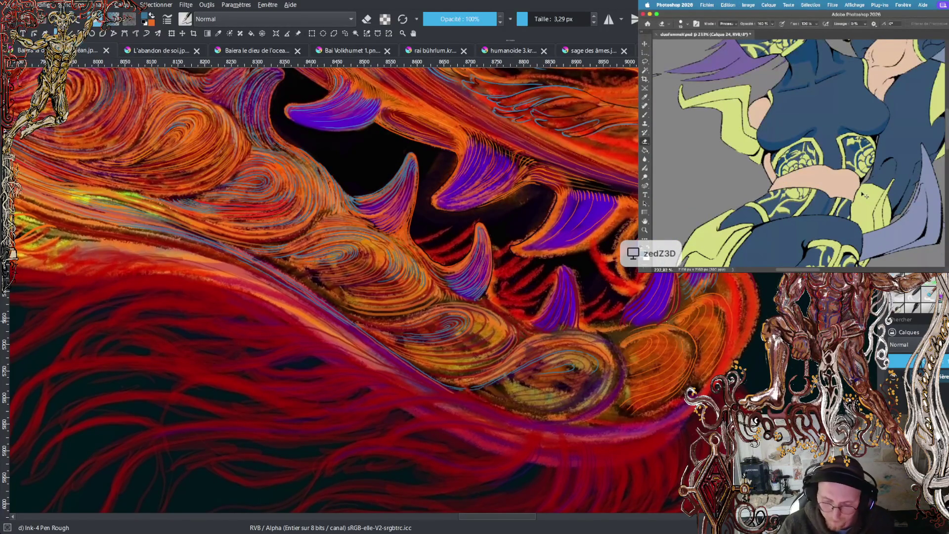
{"action": "scroll", "coordinate": [576, 340], "scroll_direction": "down", "scroll_amount": 3}
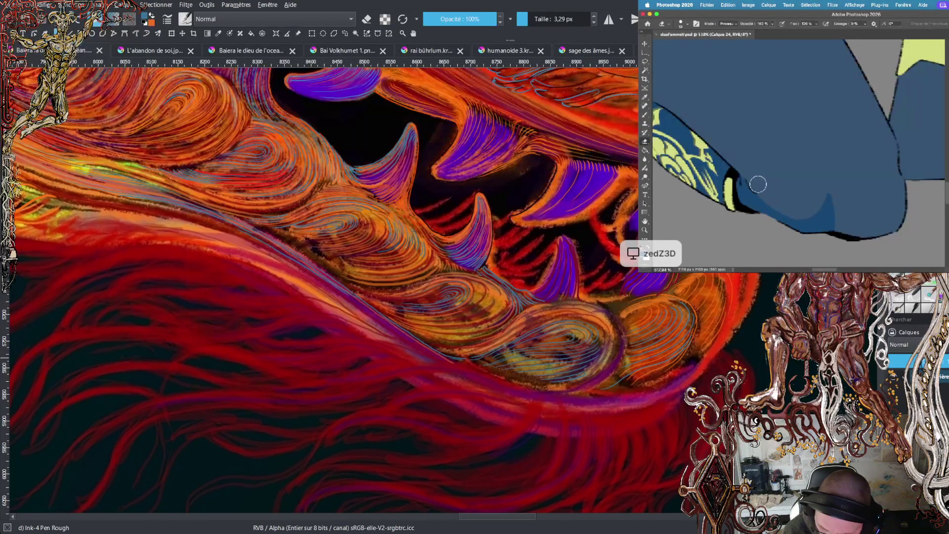
{"action": "key", "text": "x"}
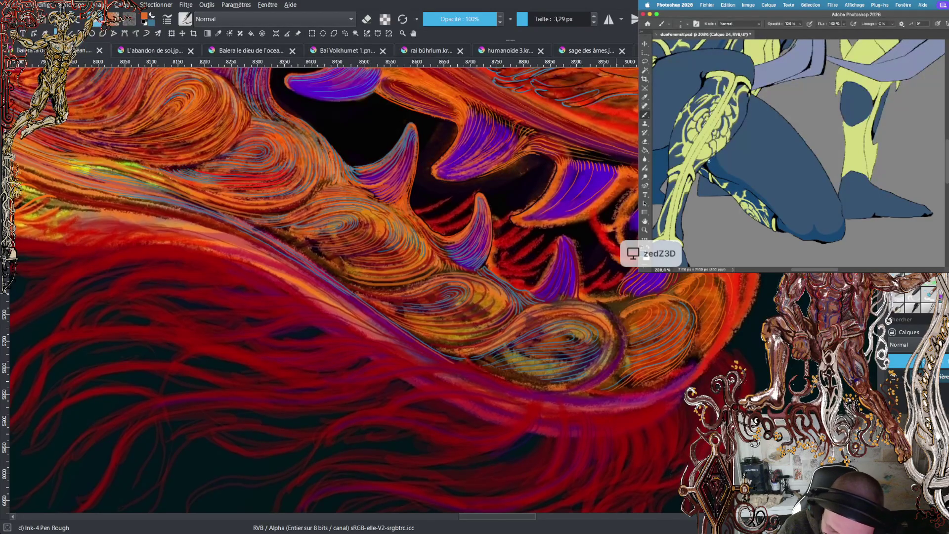
- Touch up the figure's leg by alternating between the eraser and the brush
{"action": "scroll", "coordinate": [841, 147], "scroll_direction": "down", "scroll_amount": 5}
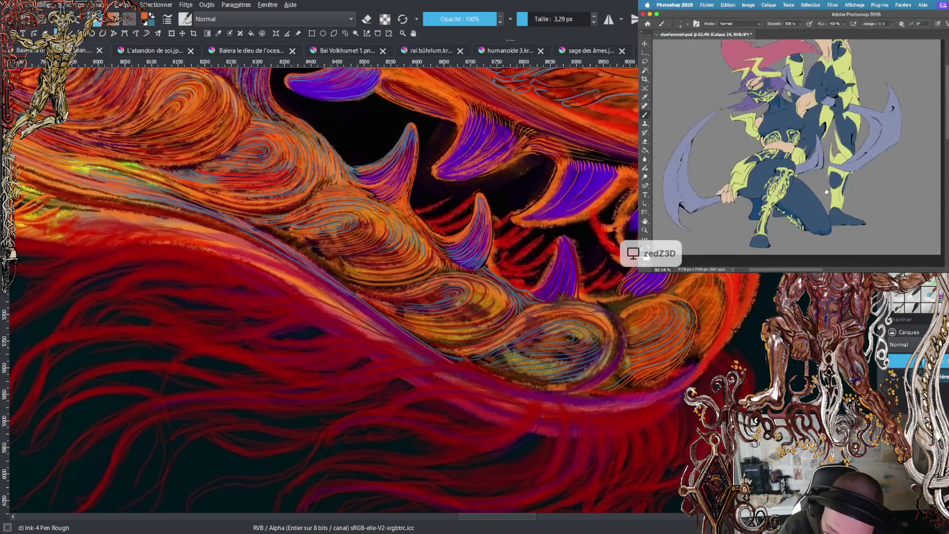
{"action": "scroll", "coordinate": [800, 193], "scroll_direction": "up", "scroll_amount": 6}
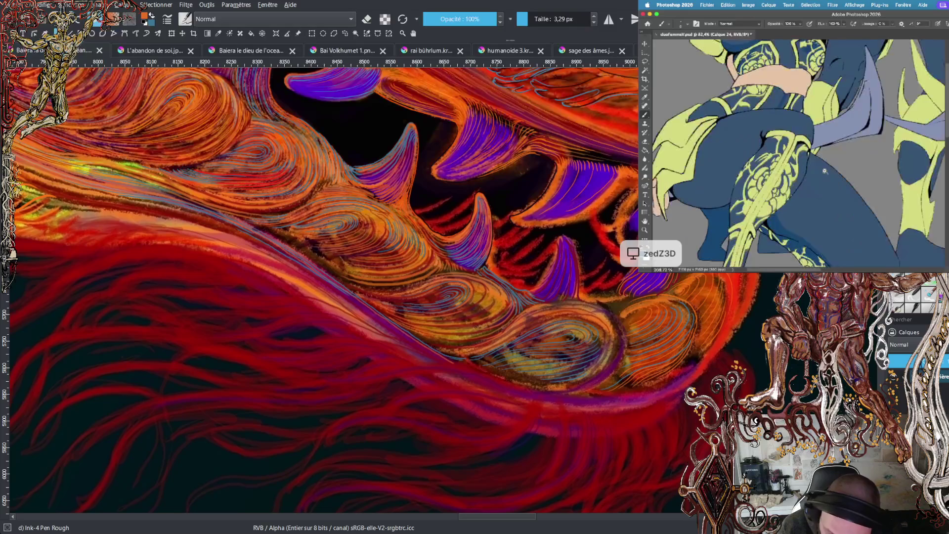
{"action": "scroll", "coordinate": [801, 177], "scroll_direction": "up", "scroll_amount": 3}
{"action": "key", "text": "e"}
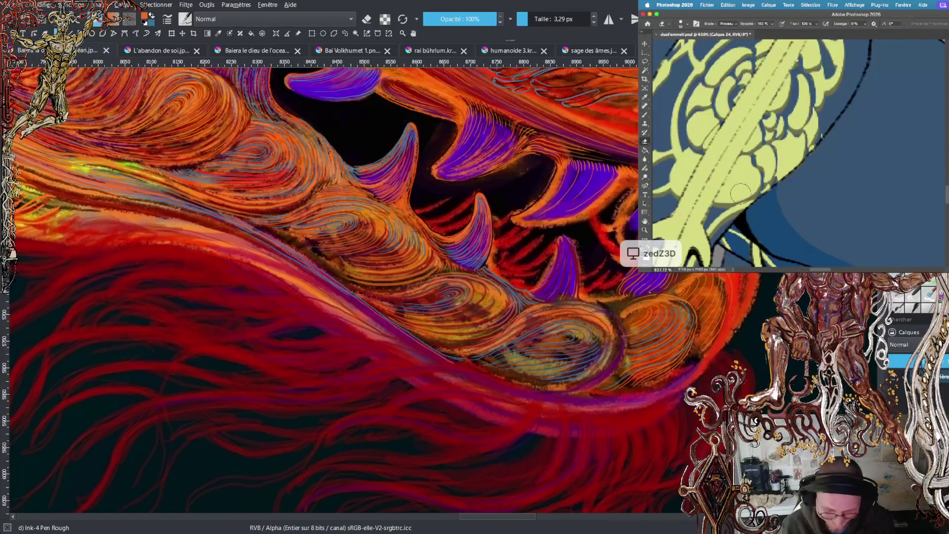
{"action": "scroll", "coordinate": [806, 171], "scroll_direction": "left", "scroll_amount": 2}
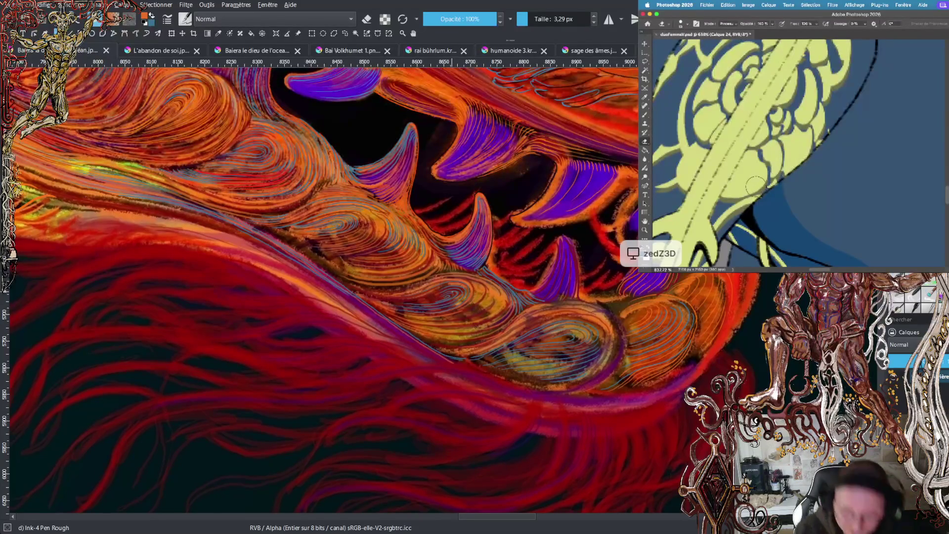
{"action": "scroll", "coordinate": [754, 187], "scroll_direction": "down", "scroll_amount": 5}
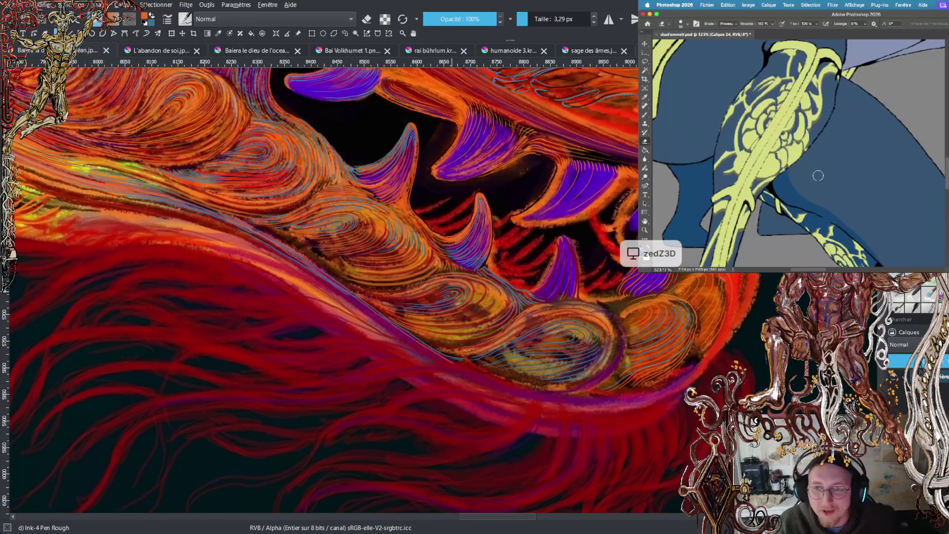
{"action": "scroll", "coordinate": [818, 190], "scroll_direction": "down", "scroll_amount": 2}
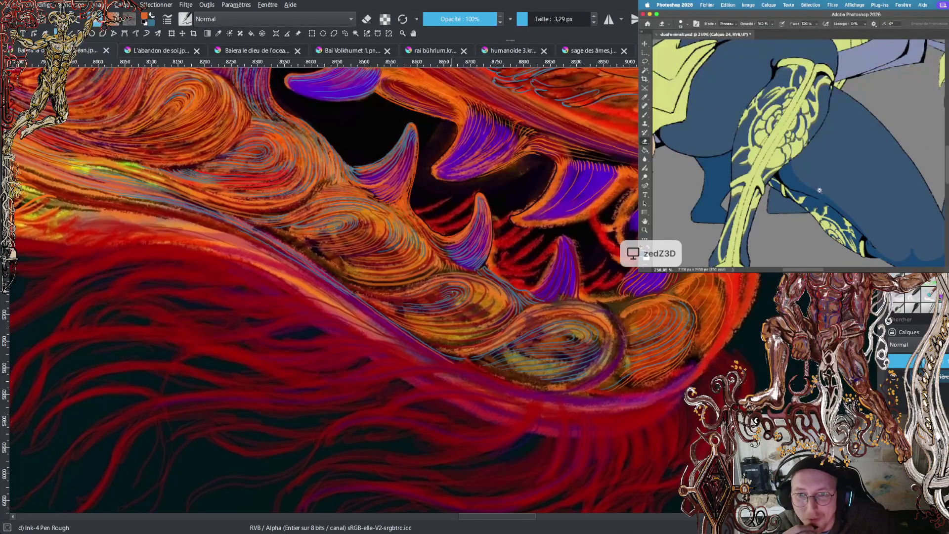
{"action": "scroll", "coordinate": [818, 191], "scroll_direction": "down", "scroll_amount": 1}
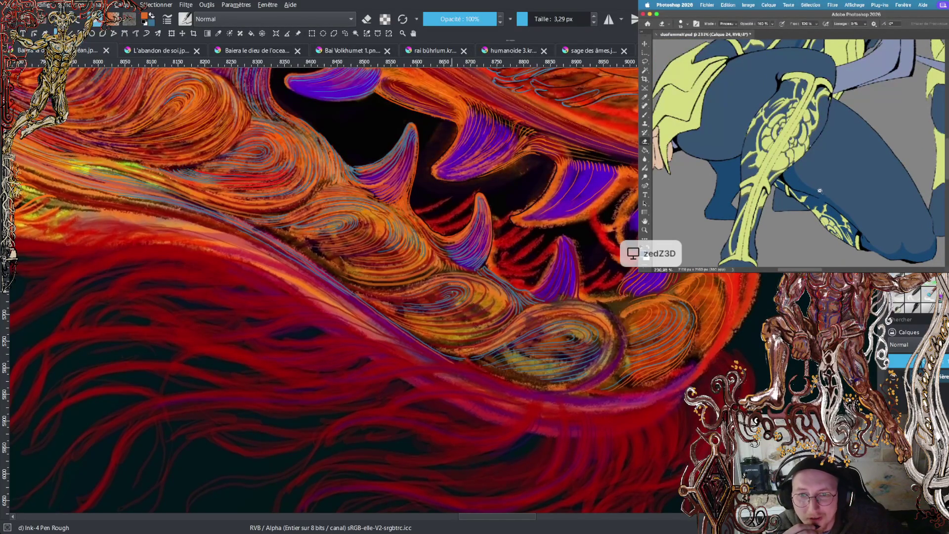
{"action": "scroll", "coordinate": [819, 189], "scroll_direction": "down", "scroll_amount": 2}
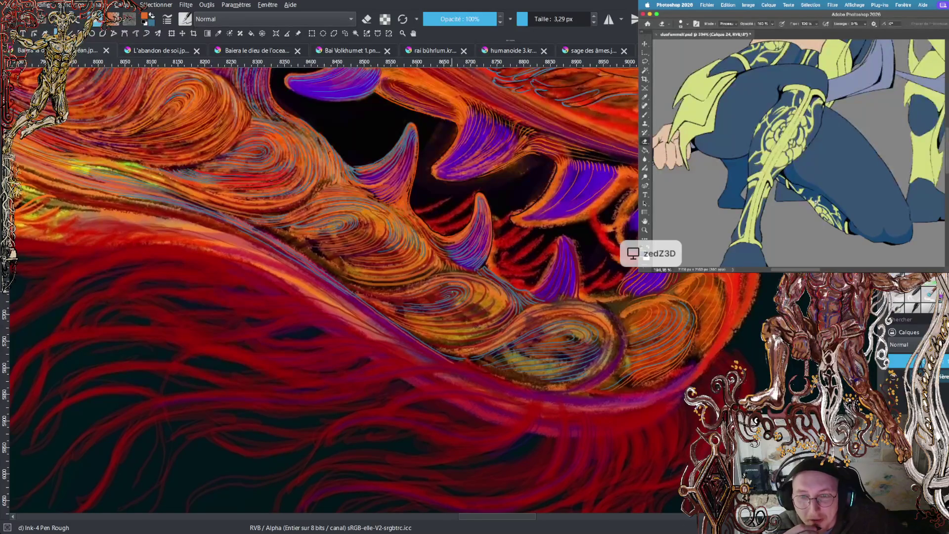
{"action": "scroll", "coordinate": [816, 202], "scroll_direction": "up", "scroll_amount": 7}
{"action": "scroll", "coordinate": [838, 136], "scroll_direction": "up", "scroll_amount": 3}
{"action": "scroll", "coordinate": [868, 128], "scroll_direction": "down", "scroll_amount": 3}
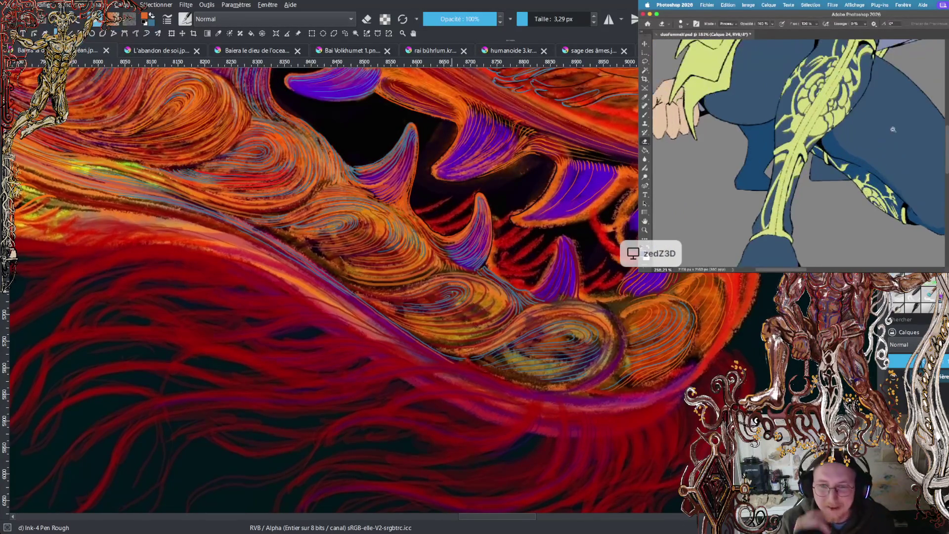
{"action": "key", "text": "b"}
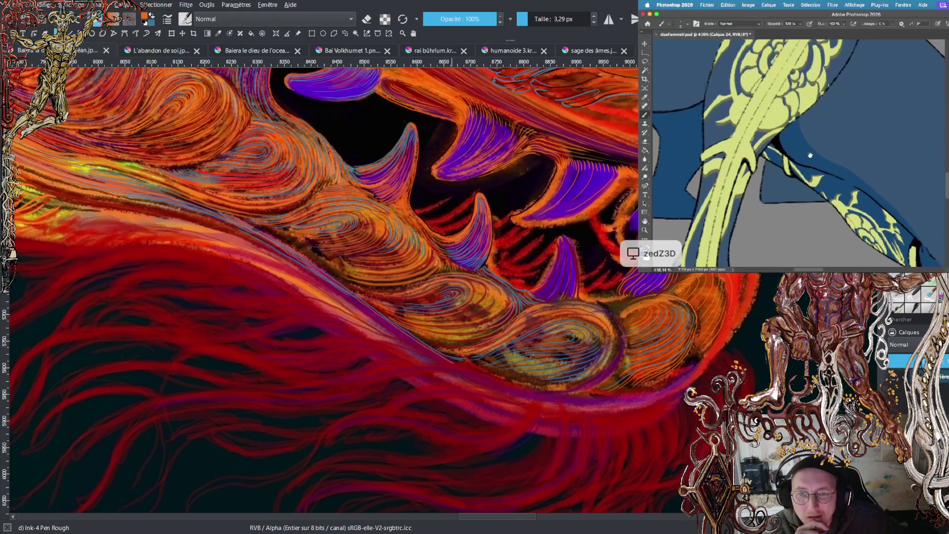
{"action": "scroll", "coordinate": [840, 174], "scroll_direction": "down", "scroll_amount": 5}
{"action": "scroll", "coordinate": [876, 186], "scroll_direction": "down", "scroll_amount": 3}
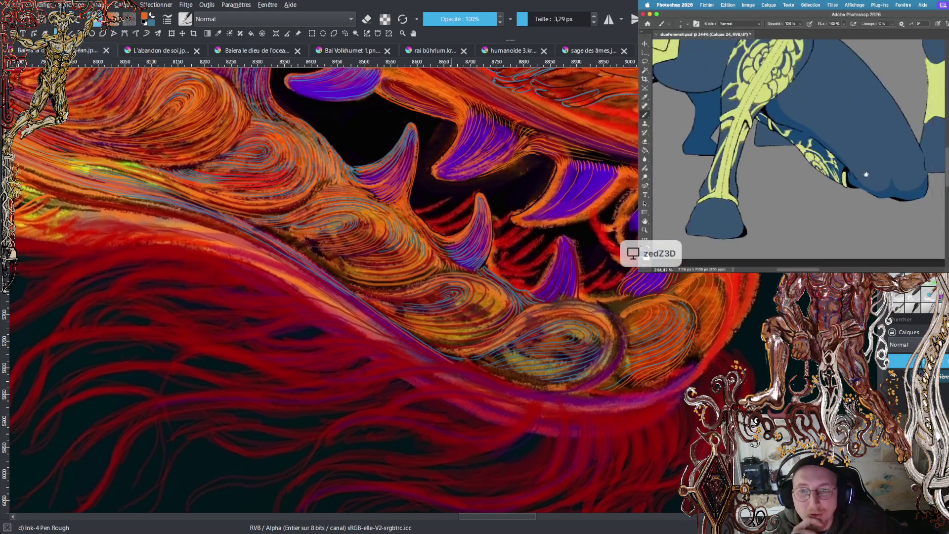
{"action": "scroll", "coordinate": [880, 165], "scroll_direction": "up", "scroll_amount": 3}
{"action": "key", "text": "e"}
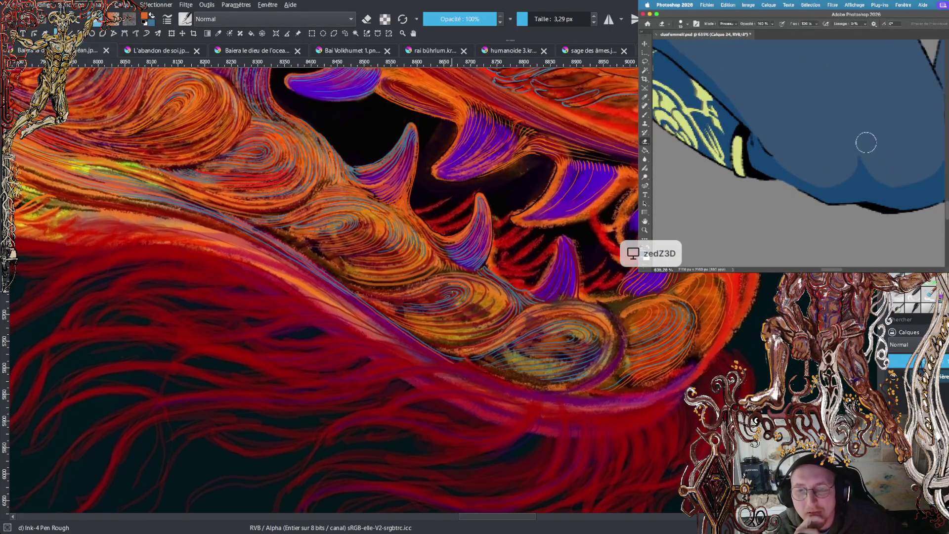
{"action": "scroll", "coordinate": [894, 156], "scroll_direction": "up", "scroll_amount": 1}
{"action": "scroll", "coordinate": [894, 156], "scroll_direction": "down", "scroll_amount": 2}
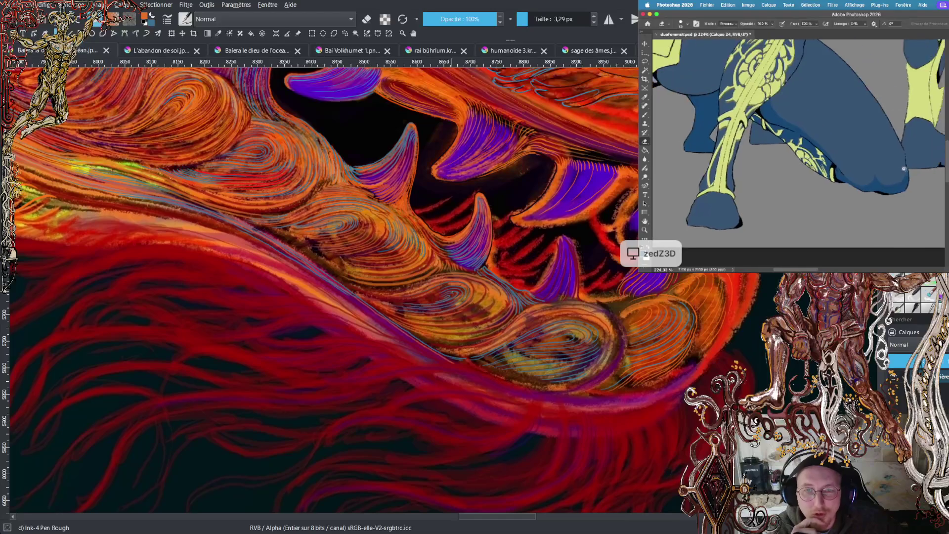
{"action": "scroll", "coordinate": [890, 158], "scroll_direction": "up", "scroll_amount": 1}
{"action": "scroll", "coordinate": [889, 159], "scroll_direction": "down", "scroll_amount": 4}
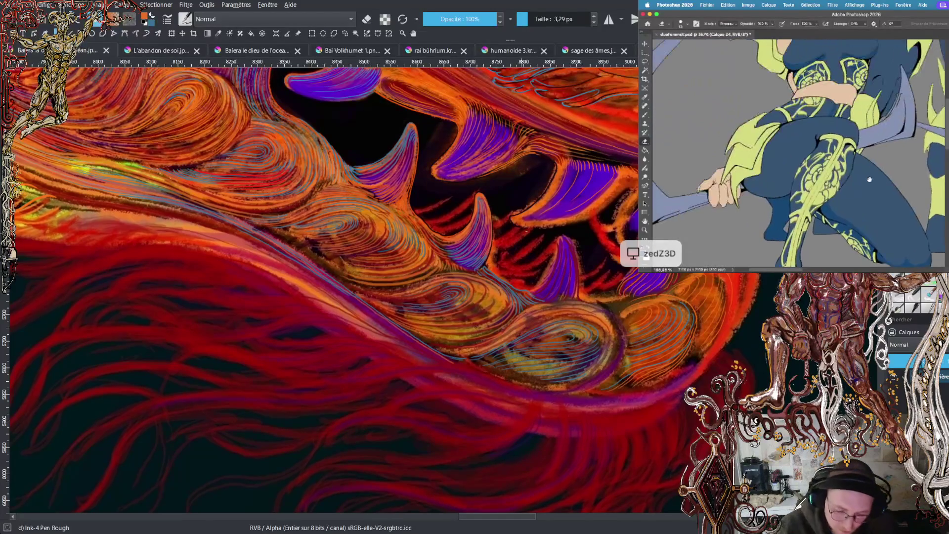
{"action": "key", "text": "b"}
{"action": "scroll", "coordinate": [845, 161], "scroll_direction": "up", "scroll_amount": 3}
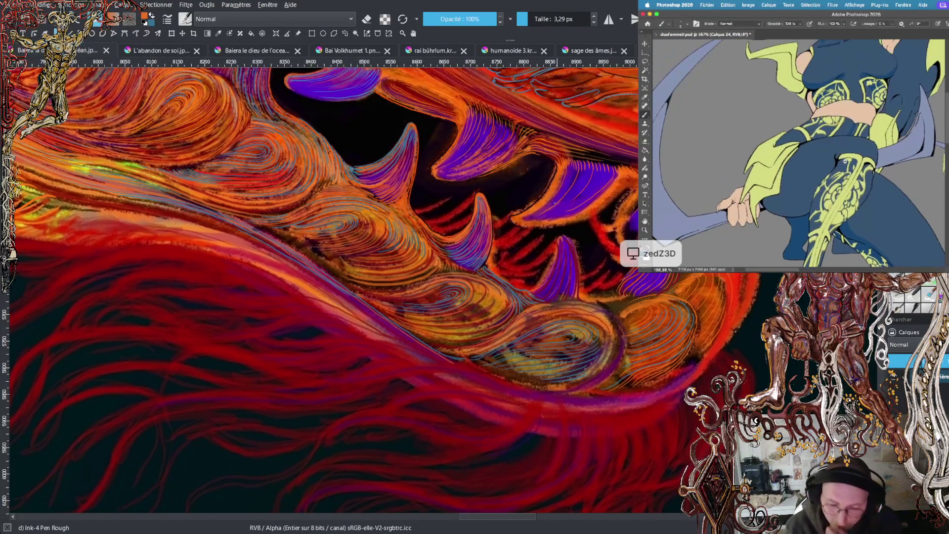
{"action": "scroll", "coordinate": [845, 161], "scroll_direction": "up", "scroll_amount": 4}
{"action": "scroll", "coordinate": [834, 151], "scroll_direction": "up", "scroll_amount": 2}
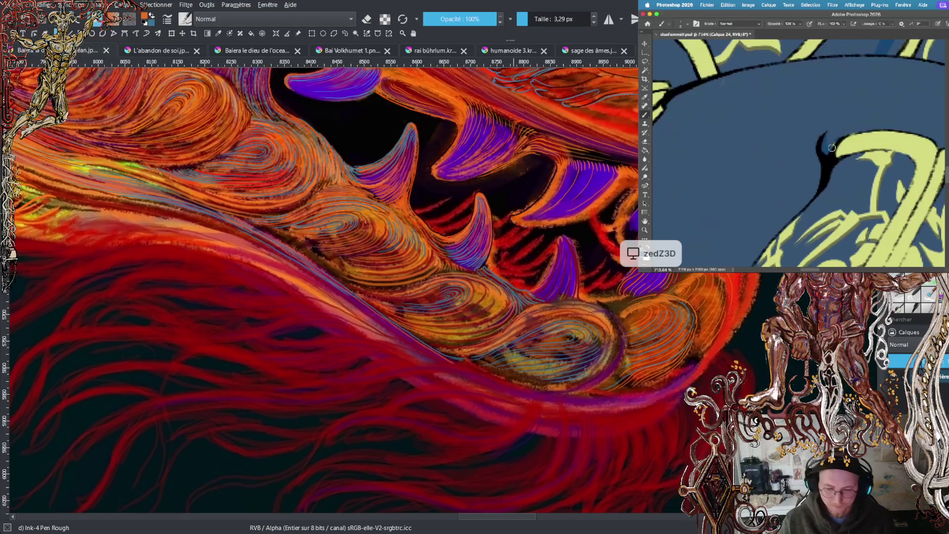
{"action": "key", "text": "e"}
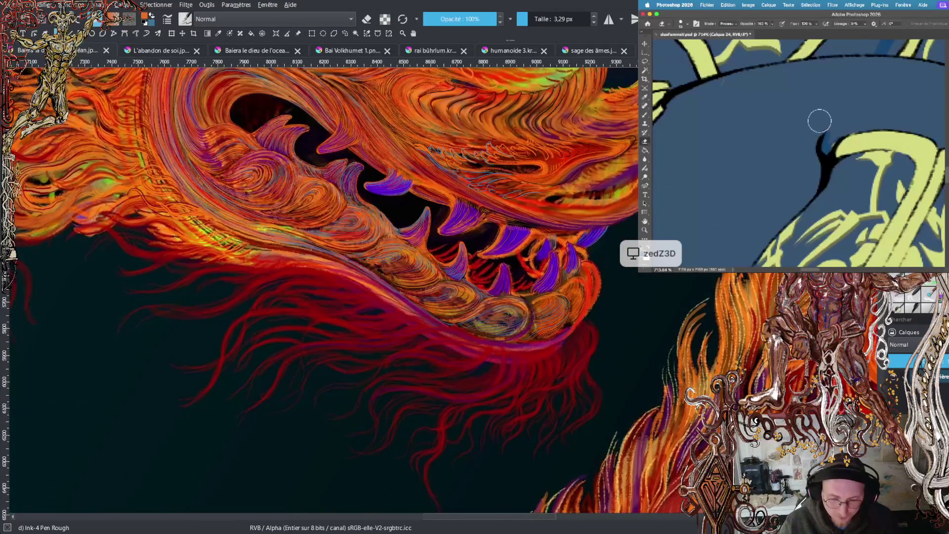
{"action": "key", "text": "b"}
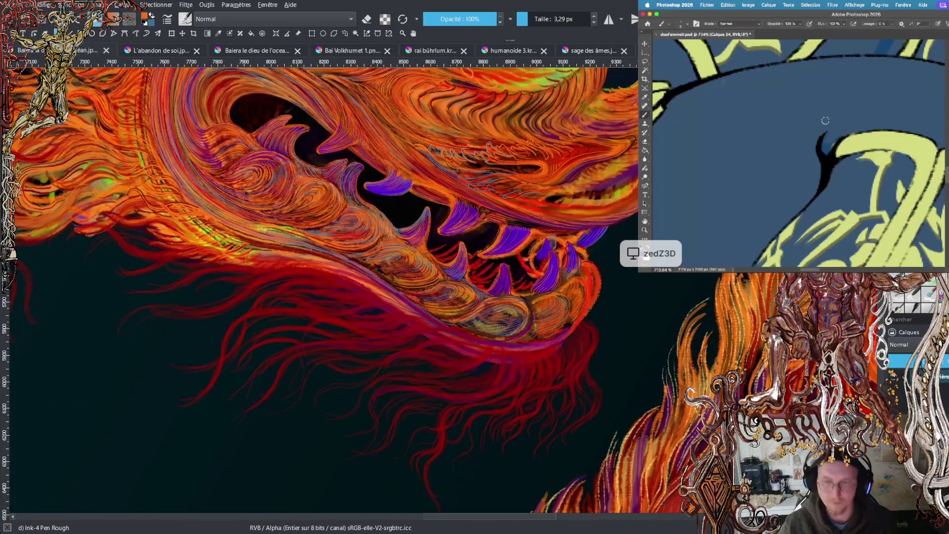
- Lasso the black outline tip near the hip and trim it via the right-click menu
{"action": "key", "text": "l"}
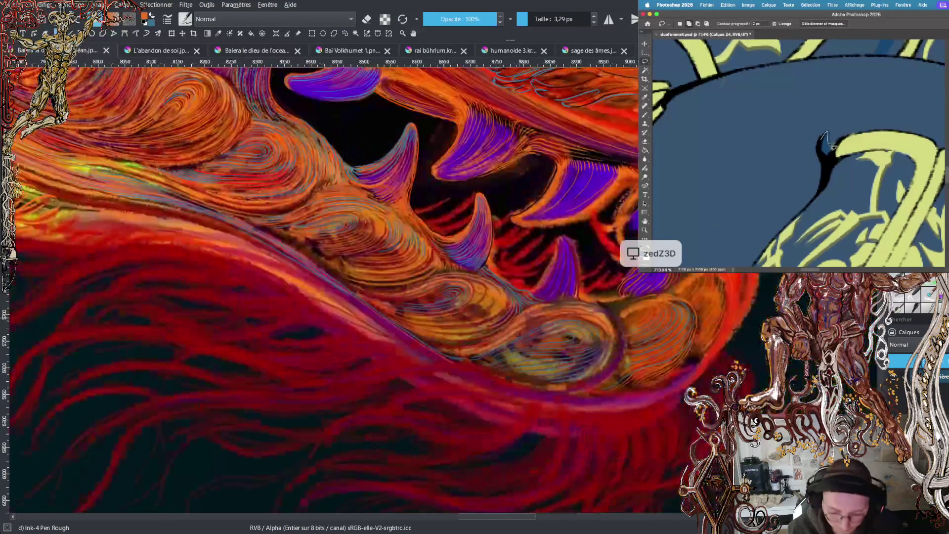
{"action": "mouse_move", "coordinate": [827, 137]}
{"action": "left_mouse_down"}
{"action": "mouse_move", "coordinate": [826, 119]}
{"action": "mouse_move", "coordinate": [808, 136]}
{"action": "mouse_move", "coordinate": [826, 138]}
{"action": "left_mouse_up"}
{"action": "right_click", "coordinate": [834, 129]}
{"action": "left_click", "coordinate": [857, 128]}
{"action": "scroll", "coordinate": [857, 129], "scroll_direction": "down", "scroll_amount": 6}
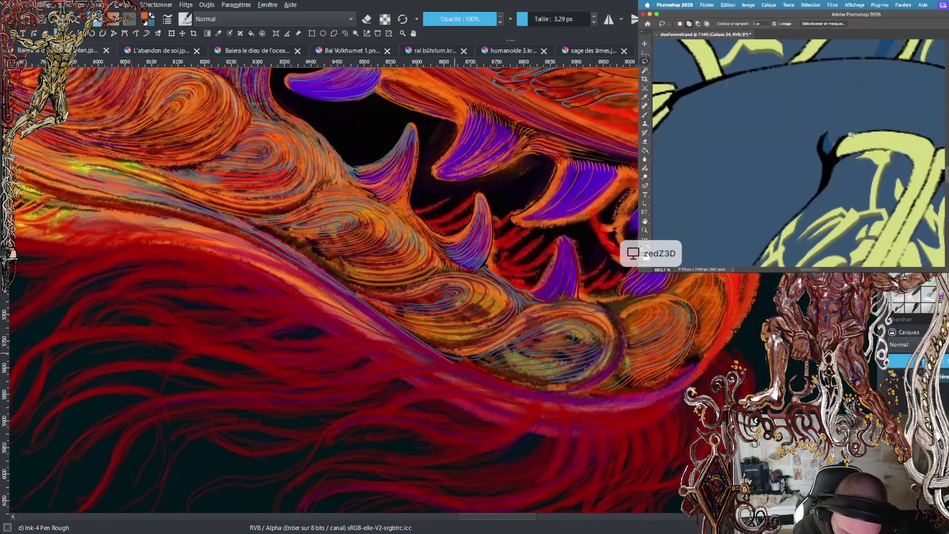
{"action": "scroll", "coordinate": [836, 172], "scroll_direction": "up", "scroll_amount": 5}
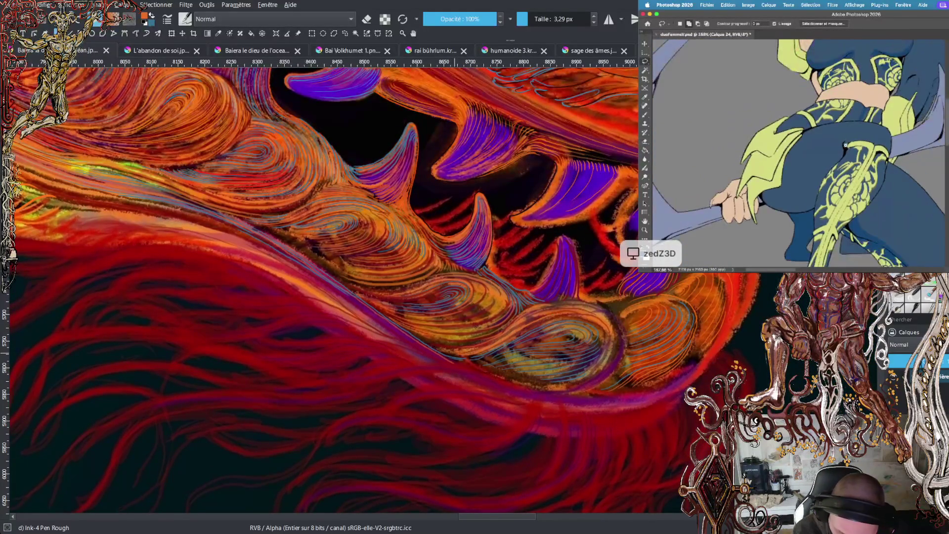
{"action": "scroll", "coordinate": [856, 133], "scroll_direction": "up", "scroll_amount": 3}
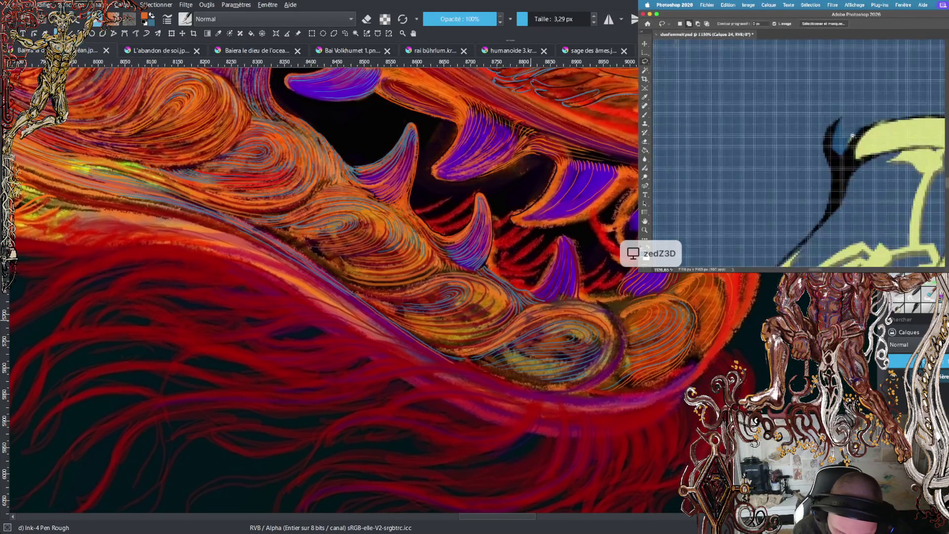
{"action": "mouse_move", "coordinate": [857, 134]}
{"action": "left_mouse_down"}
{"action": "mouse_move", "coordinate": [846, 141]}
{"action": "mouse_move", "coordinate": [868, 115]}
{"action": "mouse_move", "coordinate": [863, 79]}
{"action": "left_mouse_up"}
{"action": "right_click", "coordinate": [863, 79]}
{"action": "left_click", "coordinate": [875, 136]}
{"action": "scroll", "coordinate": [875, 136], "scroll_direction": "down", "scroll_amount": 5}
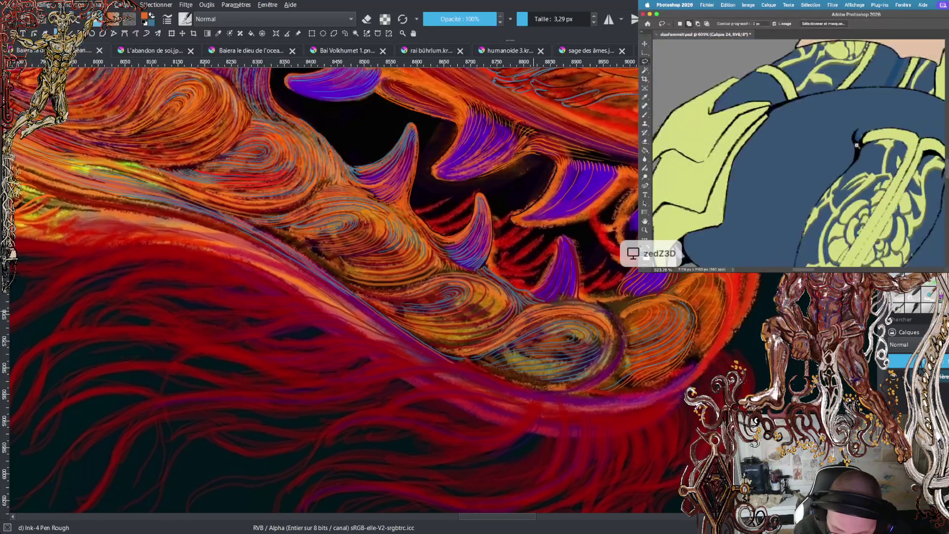
- Paint a dark stroke on the blue leg and bucket-fill a leg region with darker blue
{"action": "key", "text": "b"}
{"action": "scroll", "coordinate": [855, 162], "scroll_direction": "up", "scroll_amount": 1}
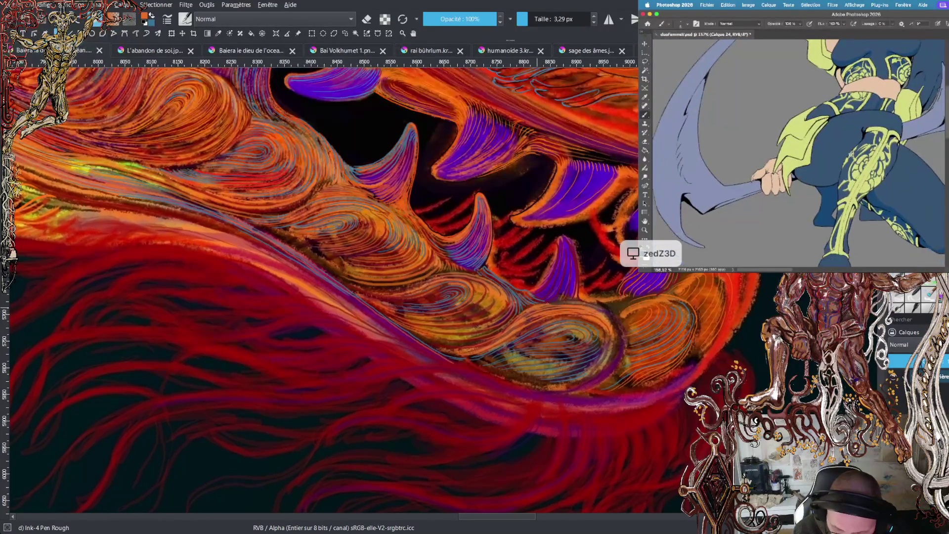
{"action": "left_click_drag", "start_coordinate": [832, 156], "coordinate": [810, 177]}
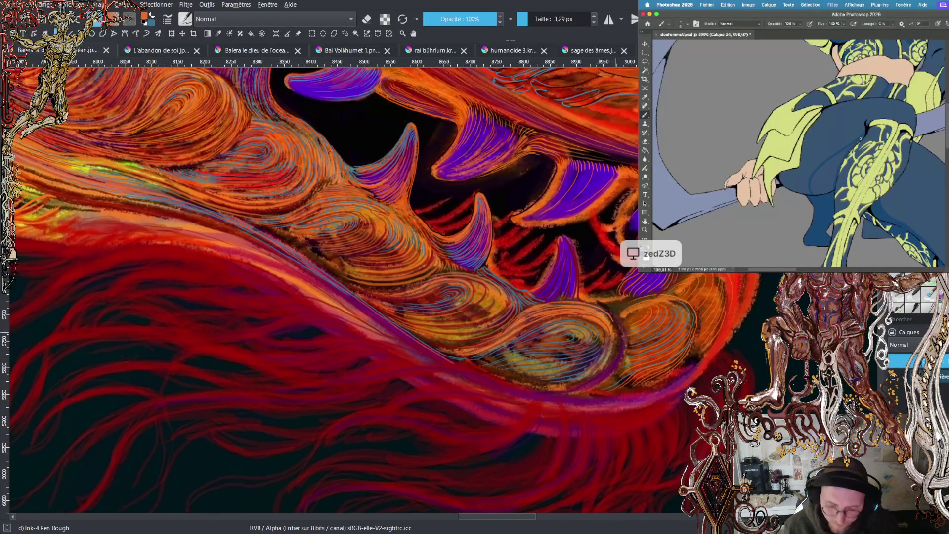
{"action": "scroll", "coordinate": [856, 144], "scroll_direction": "up", "scroll_amount": 3}
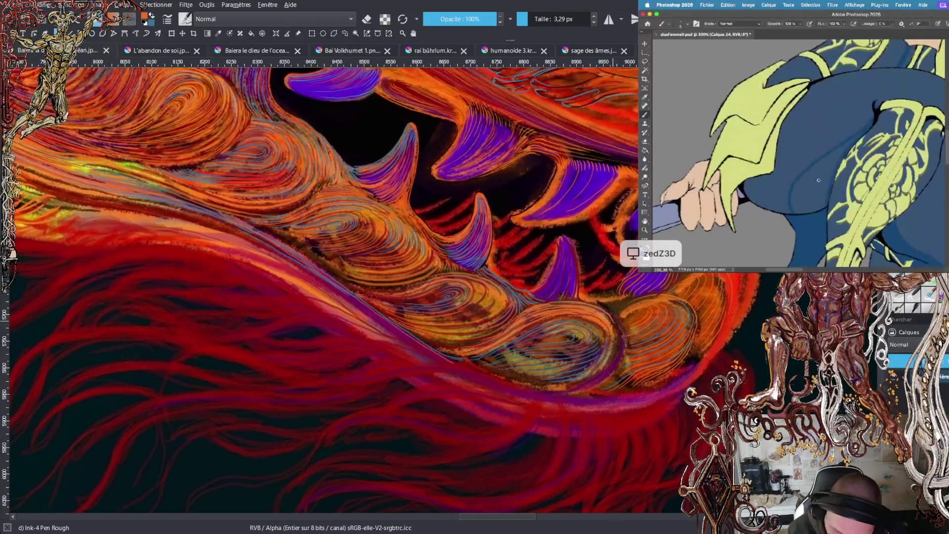
{"action": "key", "text": "g"}
{"action": "left_click", "coordinate": [811, 203]}
{"action": "key", "text": "b"}
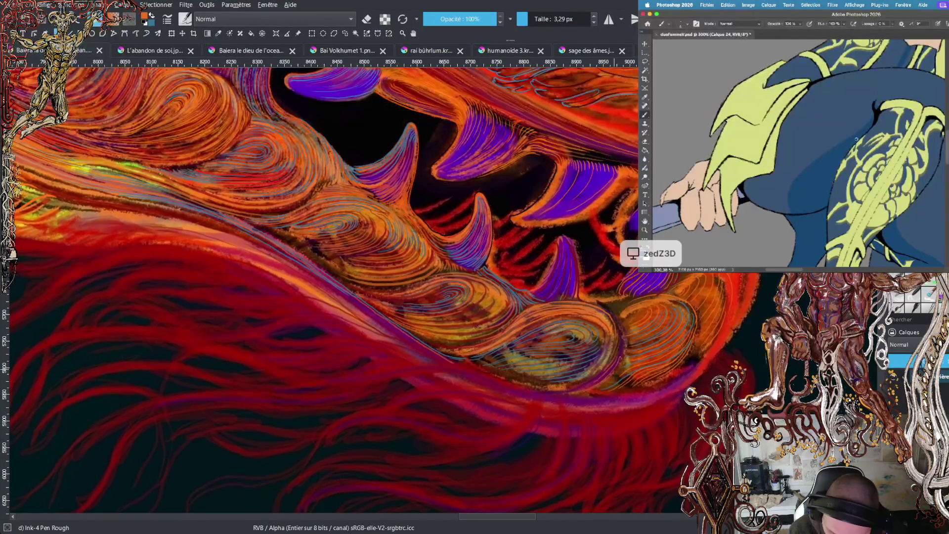
- Paint dark blue shading across the hip, deepening its left part
{"action": "scroll", "coordinate": [836, 163], "scroll_direction": "down", "scroll_amount": 4}
{"action": "scroll", "coordinate": [836, 163], "scroll_direction": "down", "scroll_amount": 2}
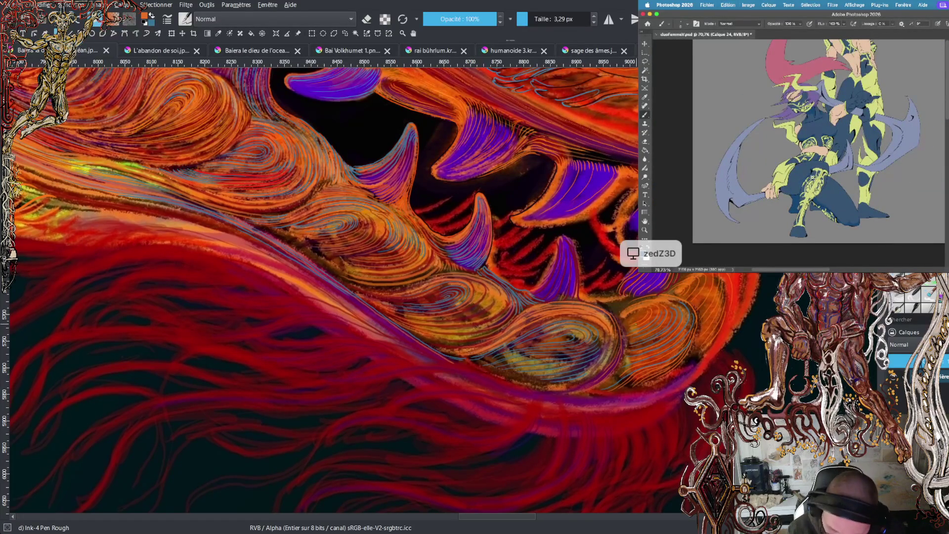
{"action": "scroll", "coordinate": [790, 172], "scroll_direction": "up", "scroll_amount": 6}
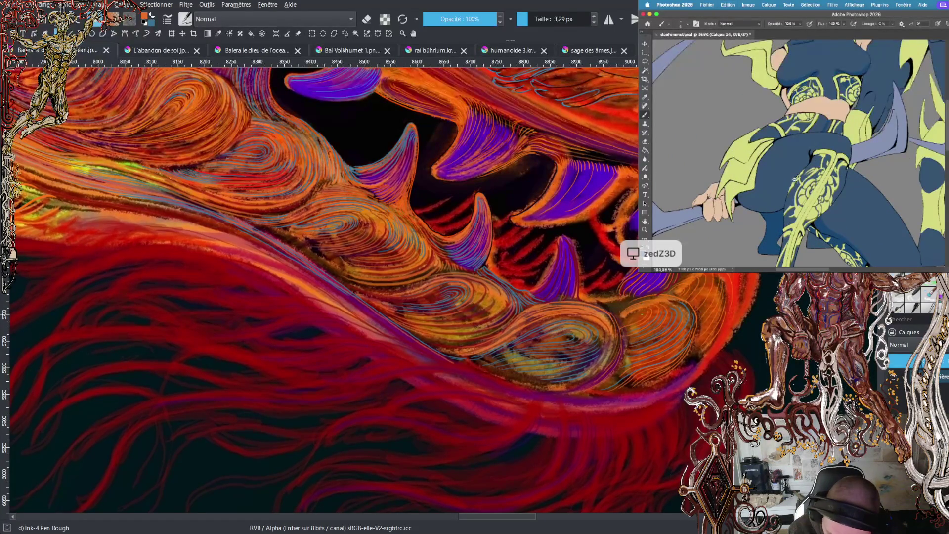
{"action": "scroll", "coordinate": [794, 179], "scroll_direction": "up", "scroll_amount": 3}
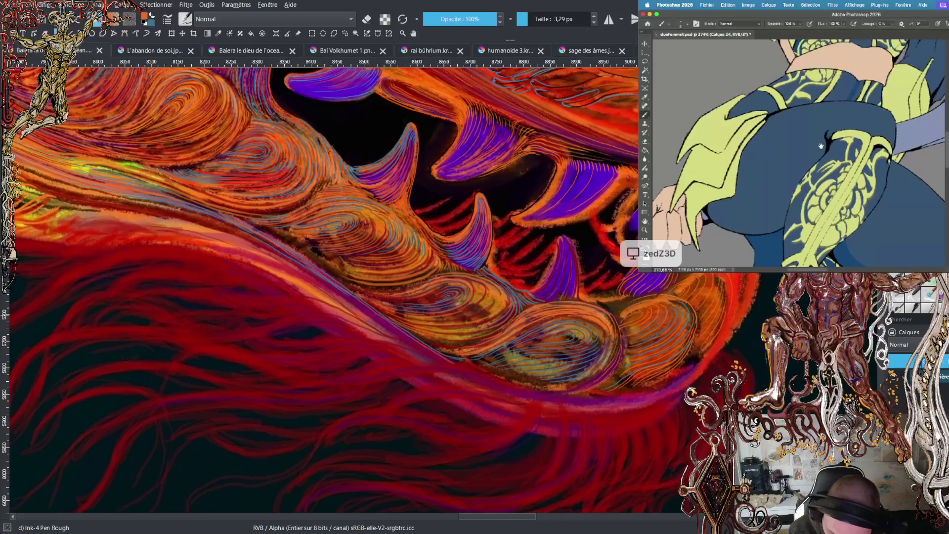
{"action": "left_click_drag", "start_coordinate": [827, 137], "coordinate": [741, 168]}
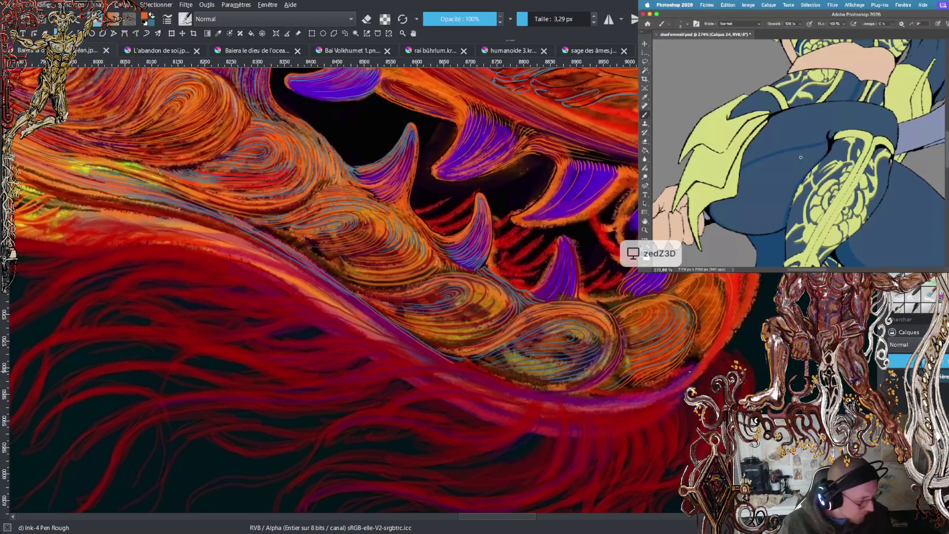
{"action": "left_click_drag", "start_coordinate": [801, 157], "coordinate": [800, 170]}
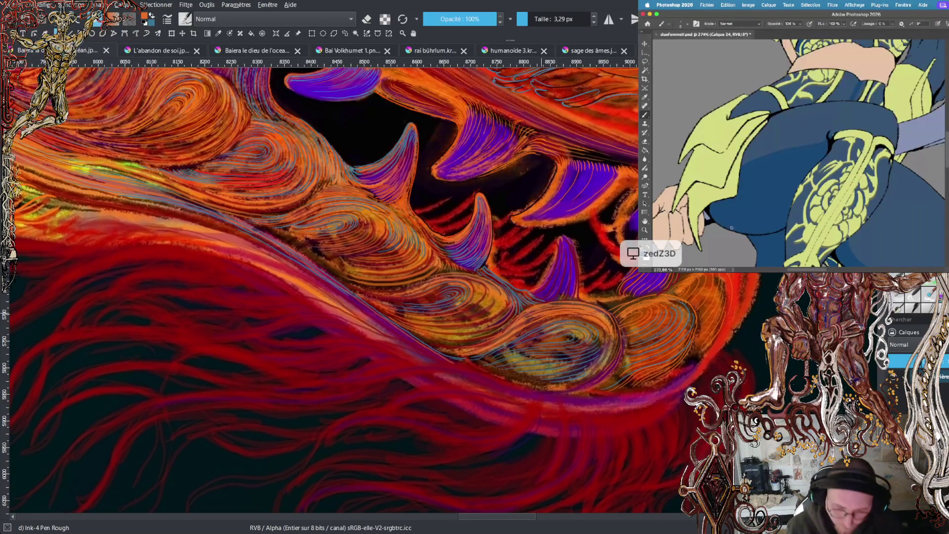
{"action": "key", "text": "minus"}
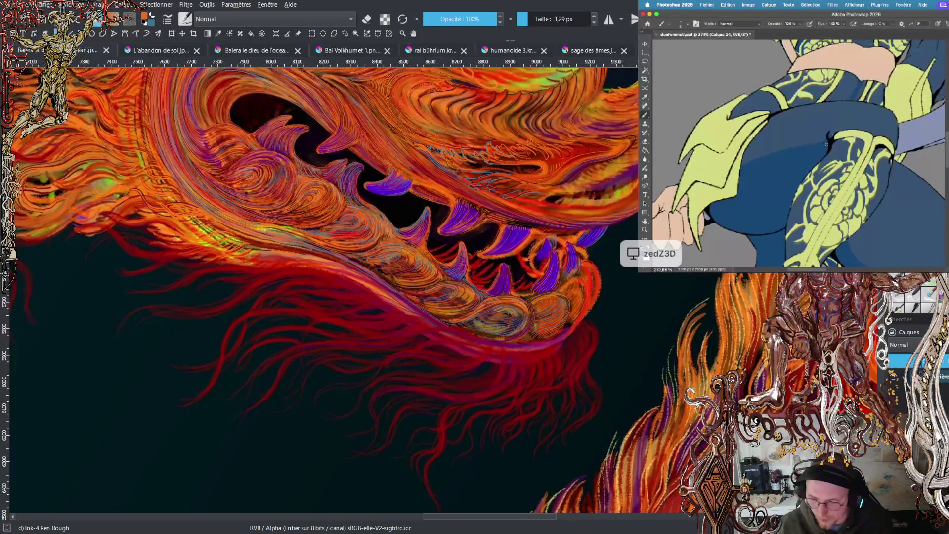
- Add a lighter blue sheen to the hip, then zoom Krita in on the jaw fins
{"action": "scroll", "coordinate": [321, 287], "scroll_direction": "up", "scroll_amount": 5}
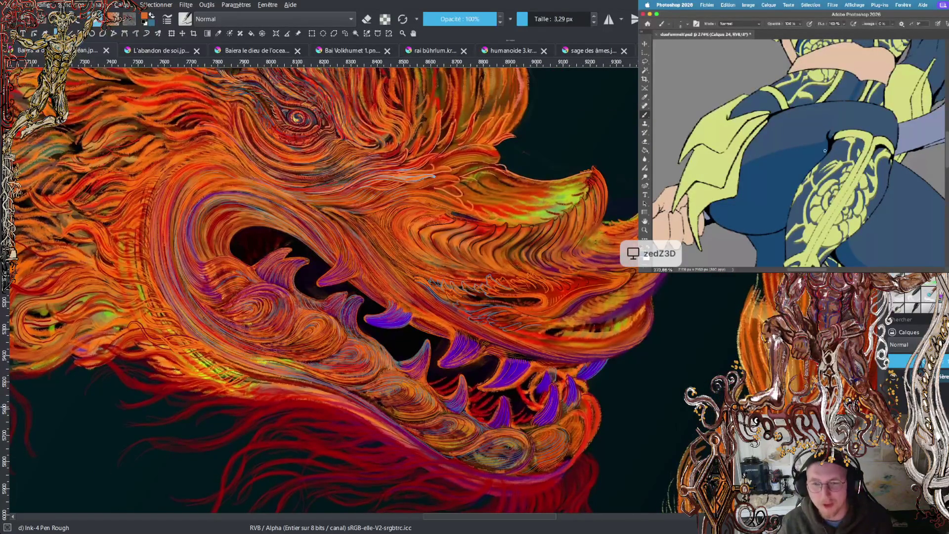
{"action": "scroll", "coordinate": [825, 156], "scroll_direction": "up", "scroll_amount": 2}
{"action": "key", "text": "e"}
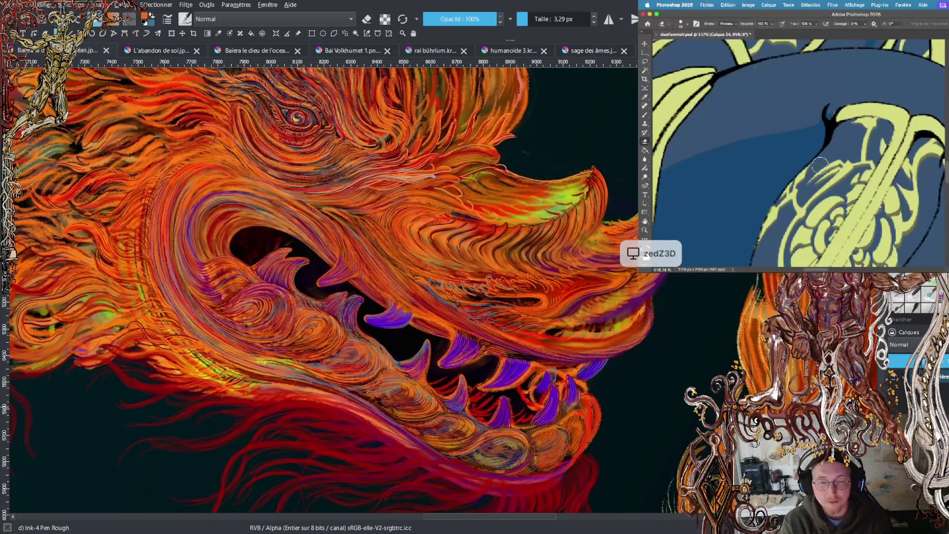
{"action": "scroll", "coordinate": [811, 178], "scroll_direction": "down", "scroll_amount": 2}
{"action": "scroll", "coordinate": [811, 178], "scroll_direction": "up", "scroll_amount": 2}
{"action": "key", "text": "b"}
{"action": "scroll", "coordinate": [824, 144], "scroll_direction": "up", "scroll_amount": 3}
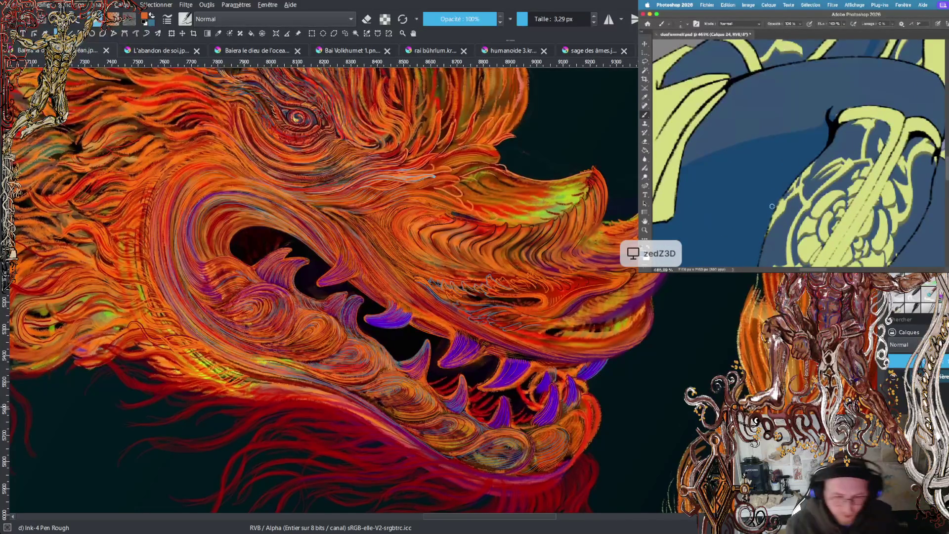
{"action": "key", "text": "e"}
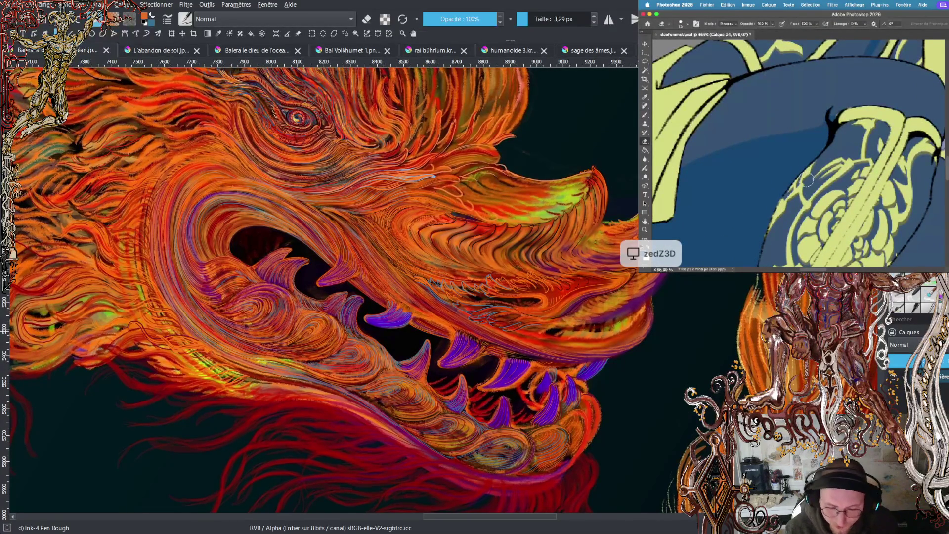
{"action": "scroll", "coordinate": [835, 157], "scroll_direction": "down", "scroll_amount": 3}
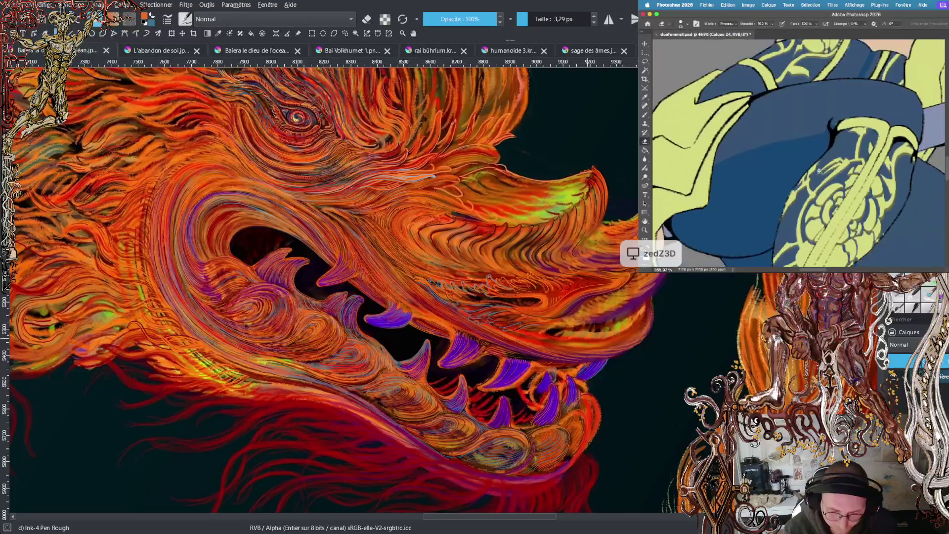
{"action": "key", "text": "b"}
{"action": "scroll", "coordinate": [786, 156], "scroll_direction": "up", "scroll_amount": 4}
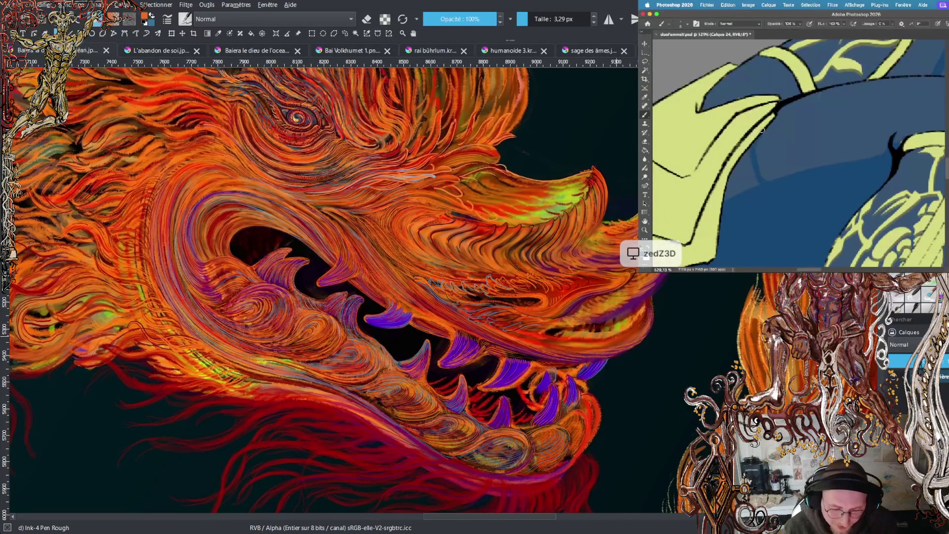
{"action": "key", "text": "plus"}
{"action": "key", "text": "plus"}
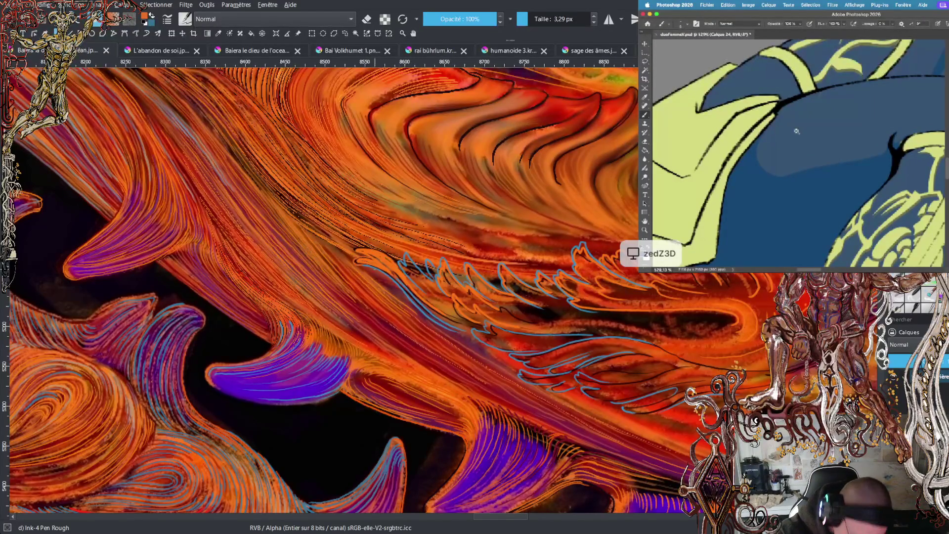
- Swap the foreground and background colours in Krita
{"action": "scroll", "coordinate": [773, 132], "scroll_direction": "down", "scroll_amount": 5}
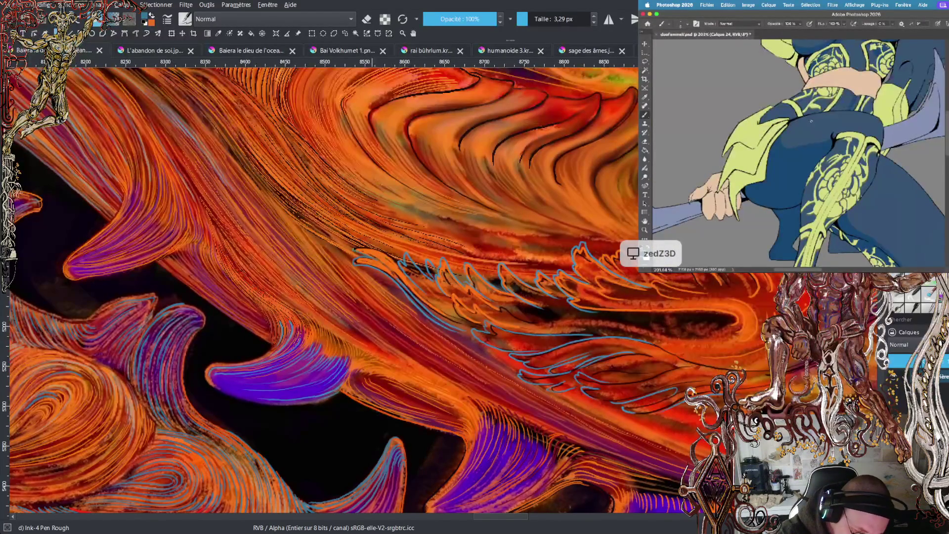
{"action": "scroll", "coordinate": [811, 121], "scroll_direction": "up", "scroll_amount": 4}
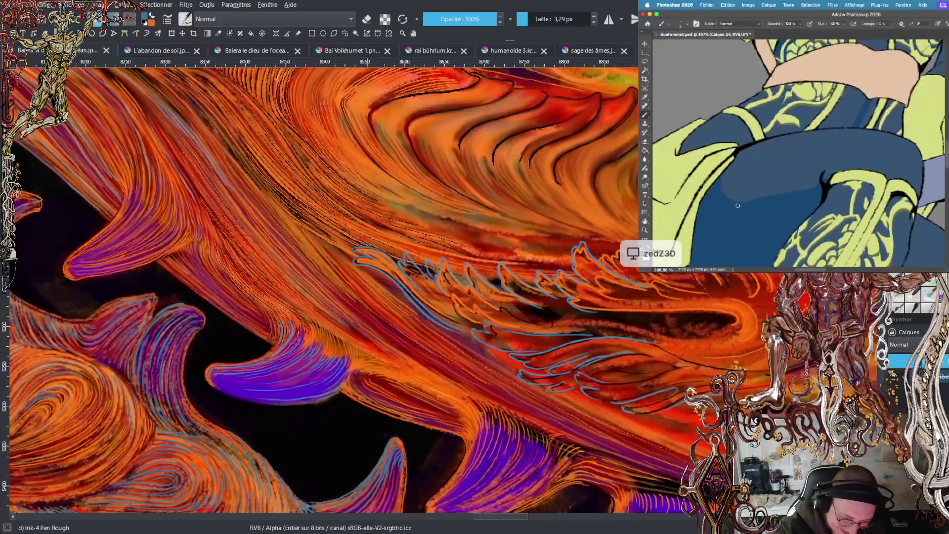
{"action": "scroll", "coordinate": [744, 206], "scroll_direction": "left", "scroll_amount": 2}
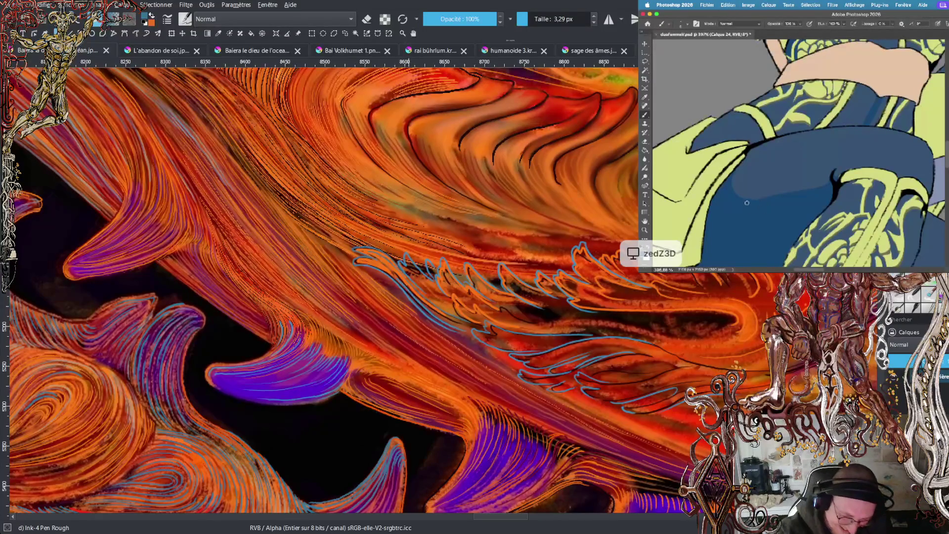
{"action": "scroll", "coordinate": [796, 201], "scroll_direction": "down", "scroll_amount": 8}
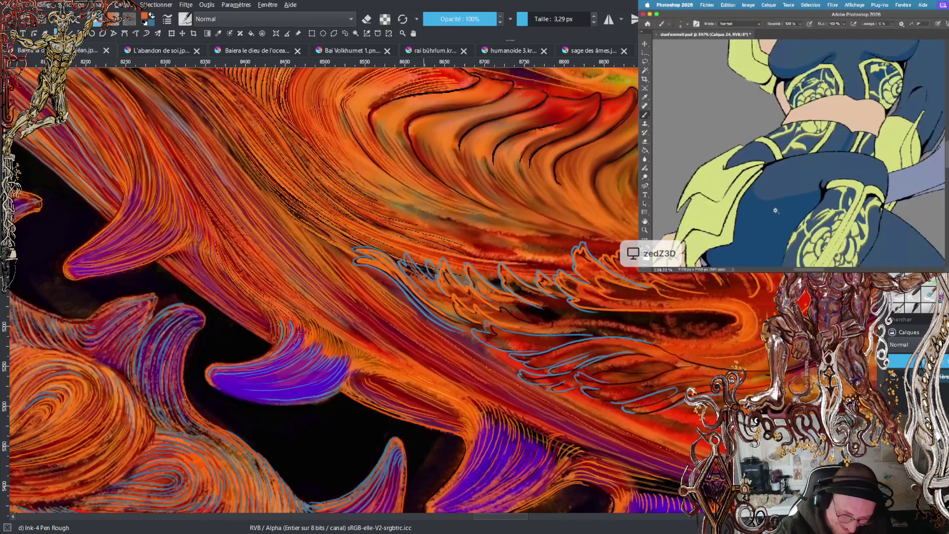
{"action": "scroll", "coordinate": [836, 191], "scroll_direction": "down", "scroll_amount": 2}
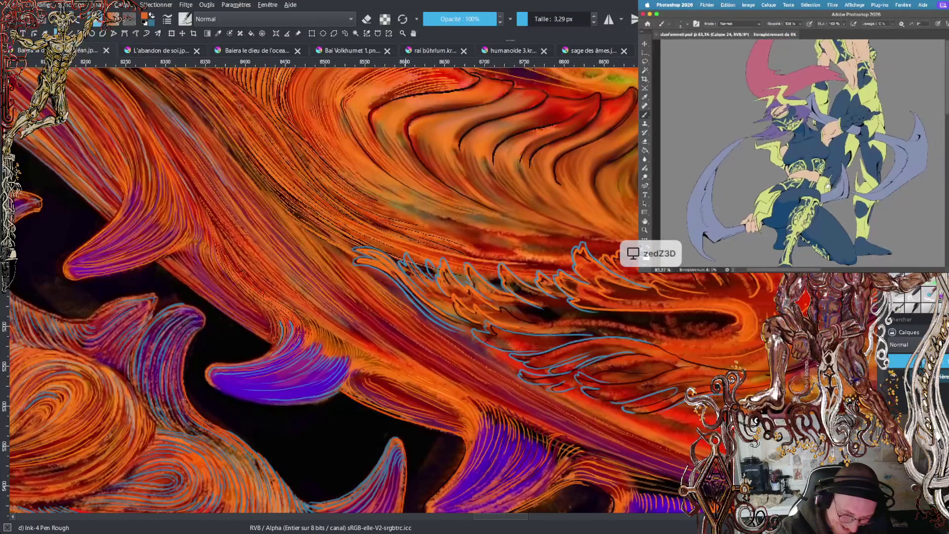
{"action": "scroll", "coordinate": [836, 191], "scroll_direction": "up", "scroll_amount": 5}
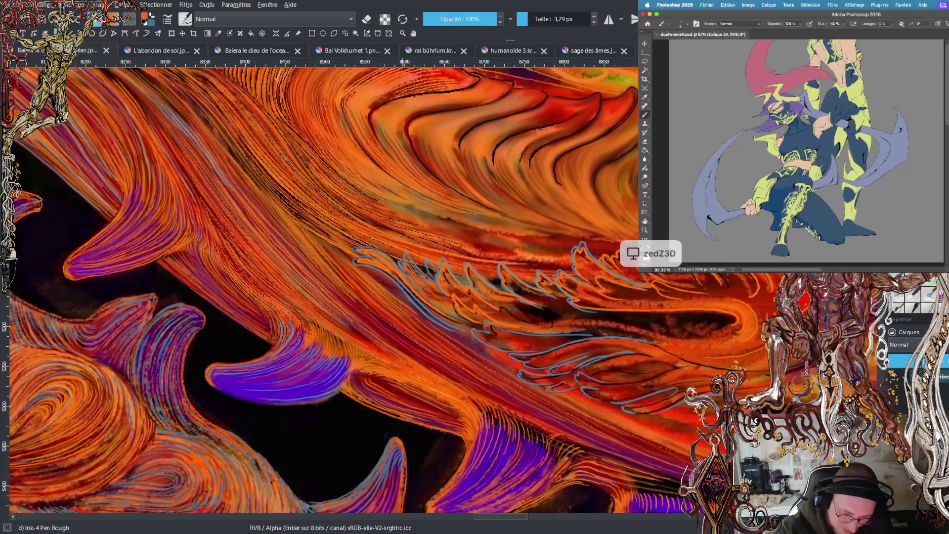
{"action": "scroll", "coordinate": [834, 176], "scroll_direction": "up", "scroll_amount": 2}
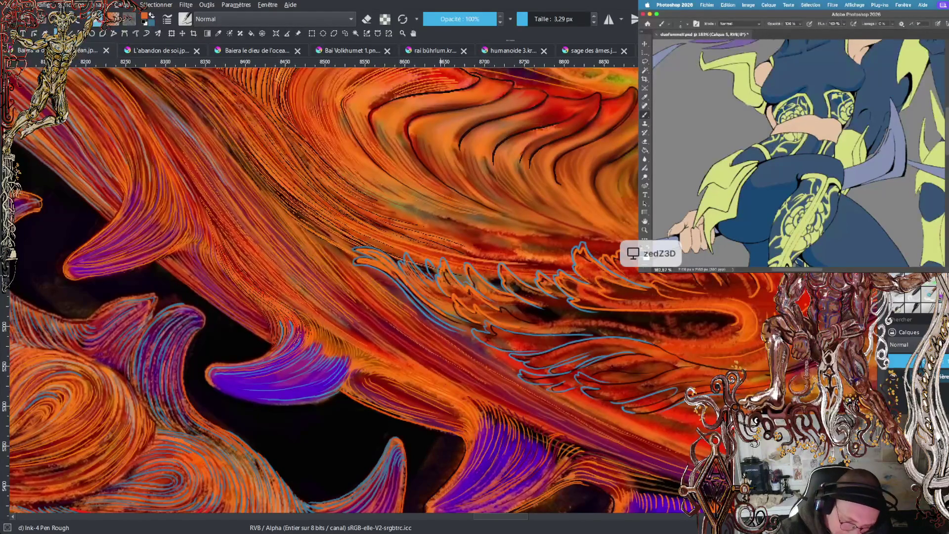
{"action": "key", "text": "x"}
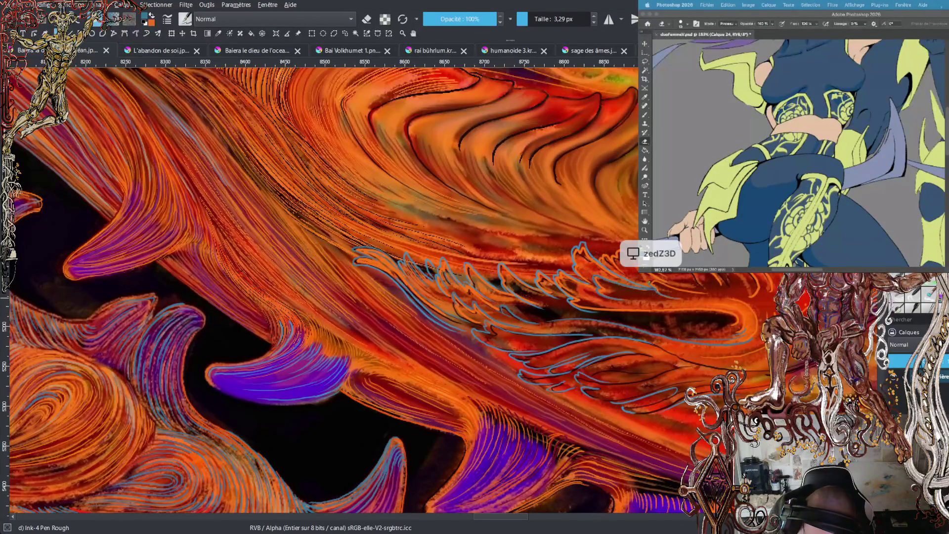
- In Photoshop, lasso around the shading area on the figure's hip
{"action": "left_click", "coordinate": [781, 176]}
{"action": "scroll", "coordinate": [791, 174], "scroll_direction": "down", "scroll_amount": 3}
{"action": "scroll", "coordinate": [779, 180], "scroll_direction": "up", "scroll_amount": 5}
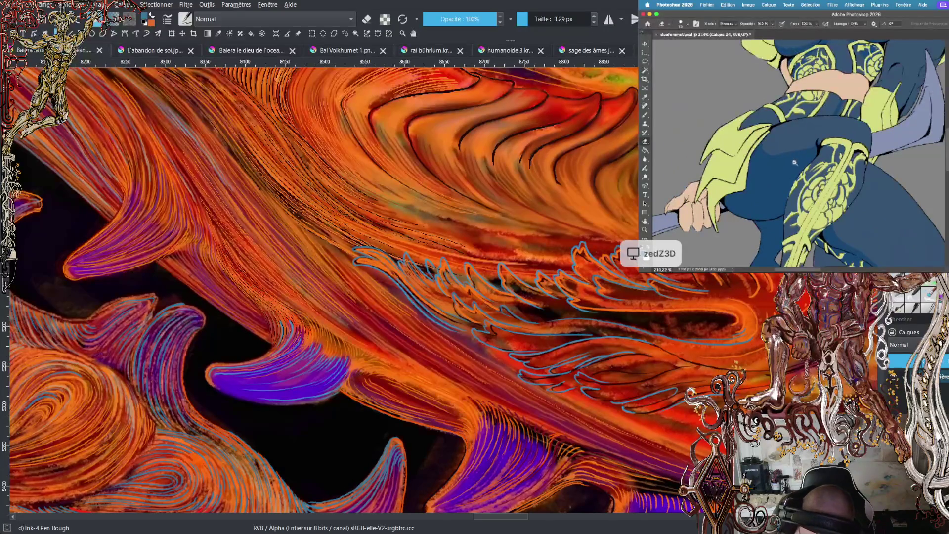
{"action": "scroll", "coordinate": [795, 161], "scroll_direction": "up", "scroll_amount": 3}
{"action": "key", "text": "l"}
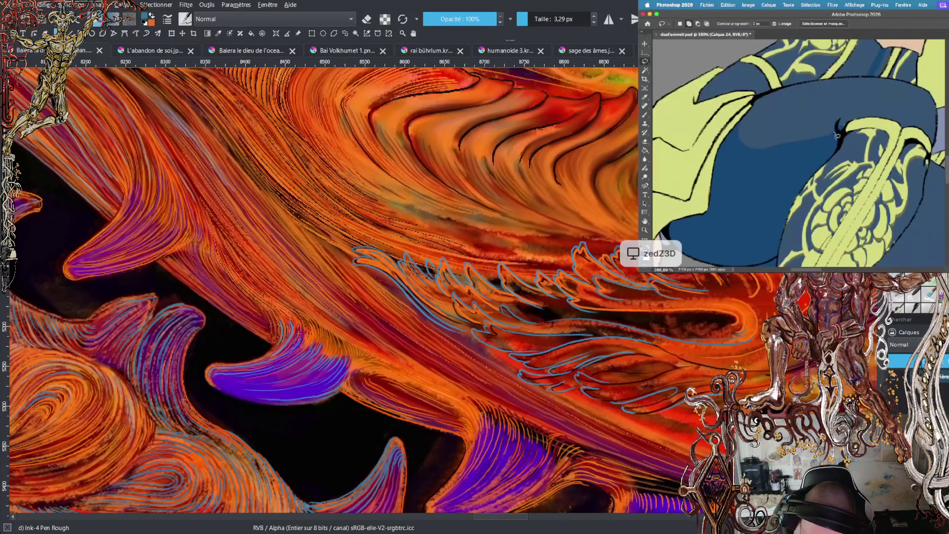
{"action": "mouse_move", "coordinate": [834, 132]}
{"action": "left_mouse_down"}
{"action": "mouse_move", "coordinate": [739, 166]}
{"action": "mouse_move", "coordinate": [754, 113]}
{"action": "mouse_move", "coordinate": [831, 110]}
{"action": "mouse_move", "coordinate": [834, 128]}
{"action": "mouse_move", "coordinate": [766, 133]}
{"action": "mouse_move", "coordinate": [811, 141]}
{"action": "left_mouse_up"}
{"action": "key", "text": "e"}
- Deselect the hip selection with Désélectionner and return to the Brush
{"action": "key", "text": "l"}
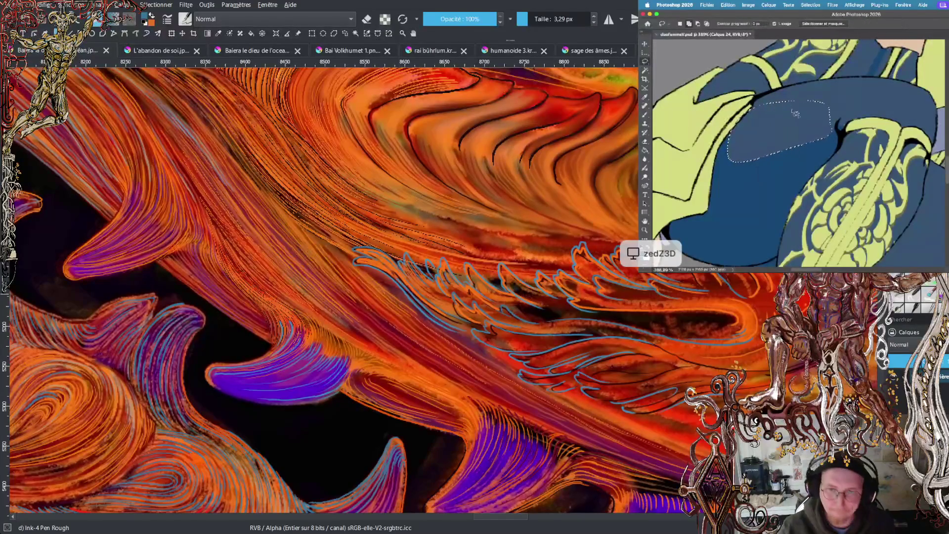
{"action": "right_click", "coordinate": [806, 129]}
{"action": "left_click", "coordinate": [823, 85]}
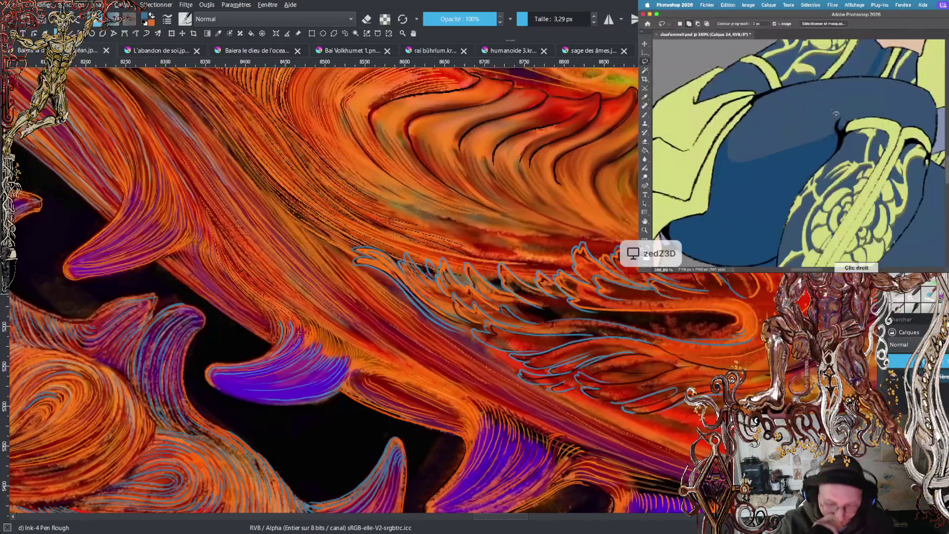
{"action": "scroll", "coordinate": [809, 133], "scroll_direction": "down", "scroll_amount": 3}
{"action": "scroll", "coordinate": [808, 133], "scroll_direction": "down", "scroll_amount": 2}
{"action": "scroll", "coordinate": [800, 114], "scroll_direction": "up", "scroll_amount": 4}
{"action": "key", "text": "b"}
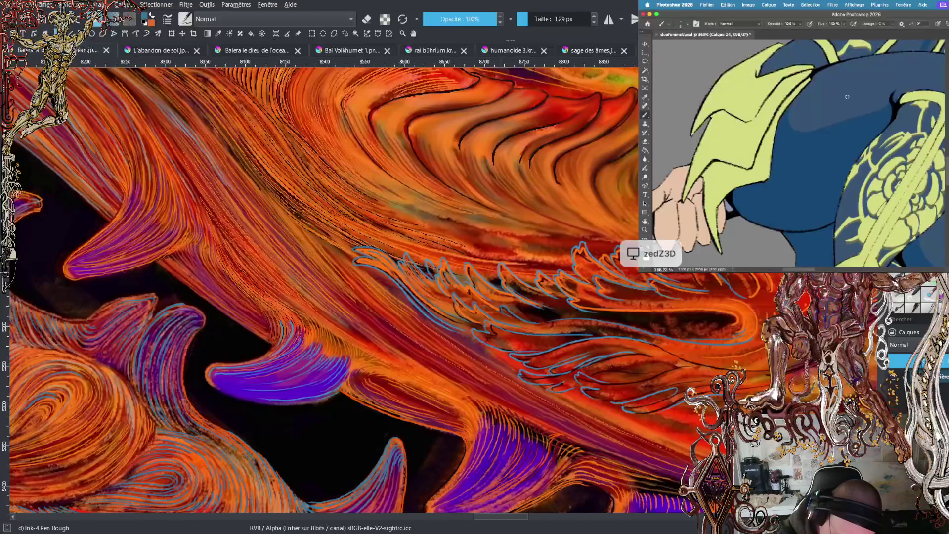
- Zoom in on the forearm and hand and paint darker blue shading on the forearm
{"action": "scroll", "coordinate": [851, 131], "scroll_direction": "down", "scroll_amount": 2}
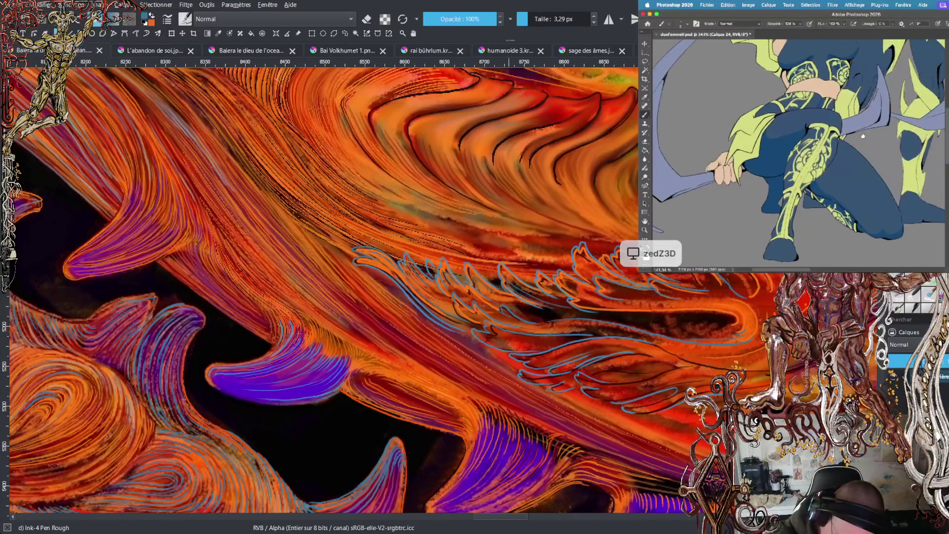
{"action": "scroll", "coordinate": [848, 135], "scroll_direction": "down", "scroll_amount": 5}
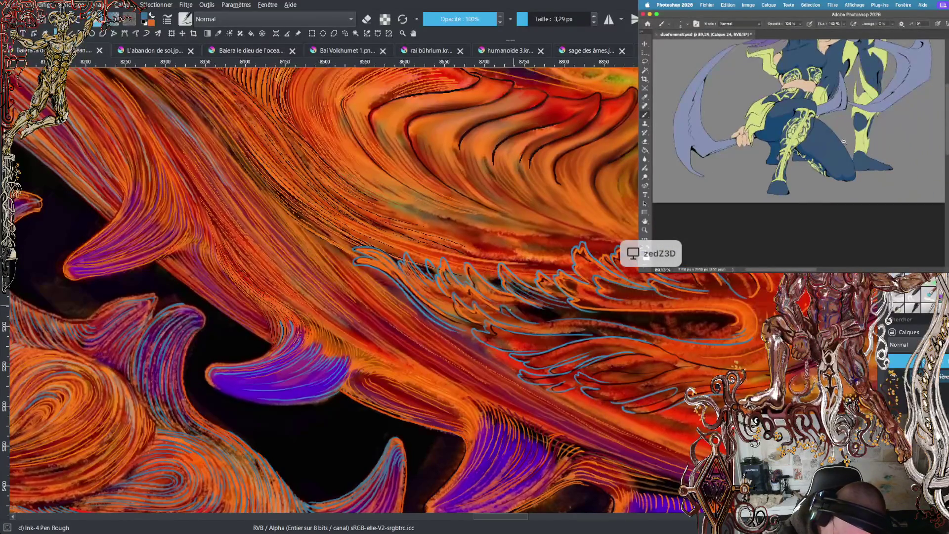
{"action": "scroll", "coordinate": [843, 143], "scroll_direction": "down", "scroll_amount": 3}
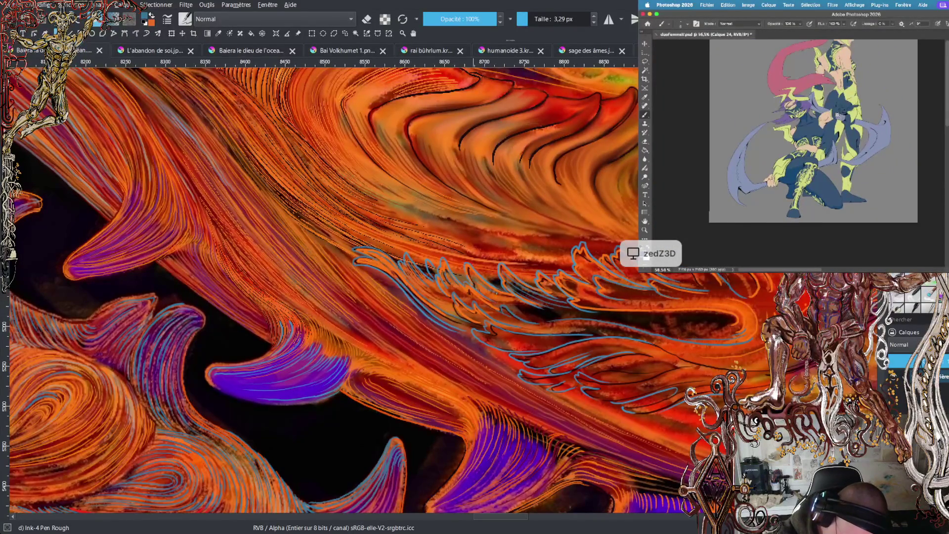
{"action": "scroll", "coordinate": [837, 116], "scroll_direction": "up", "scroll_amount": 8}
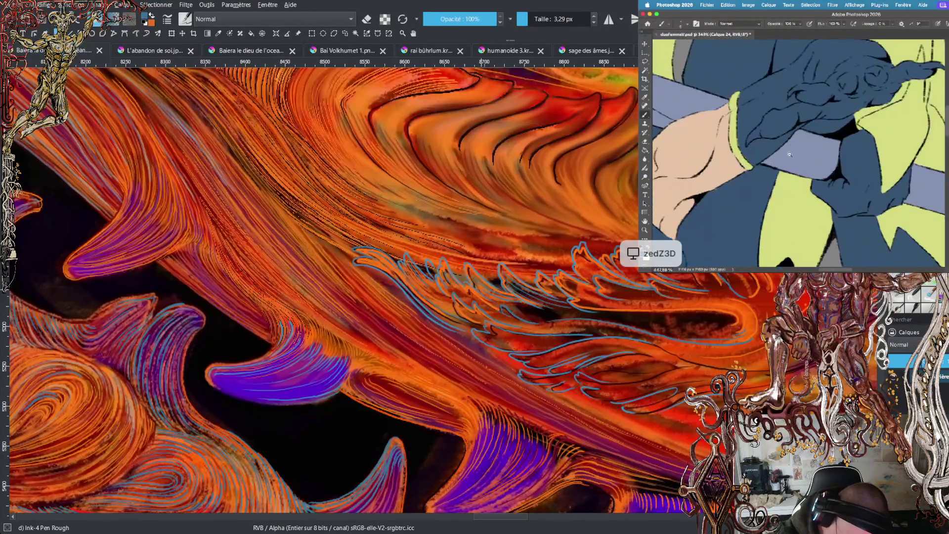
{"action": "scroll", "coordinate": [817, 135], "scroll_direction": "up", "scroll_amount": 2}
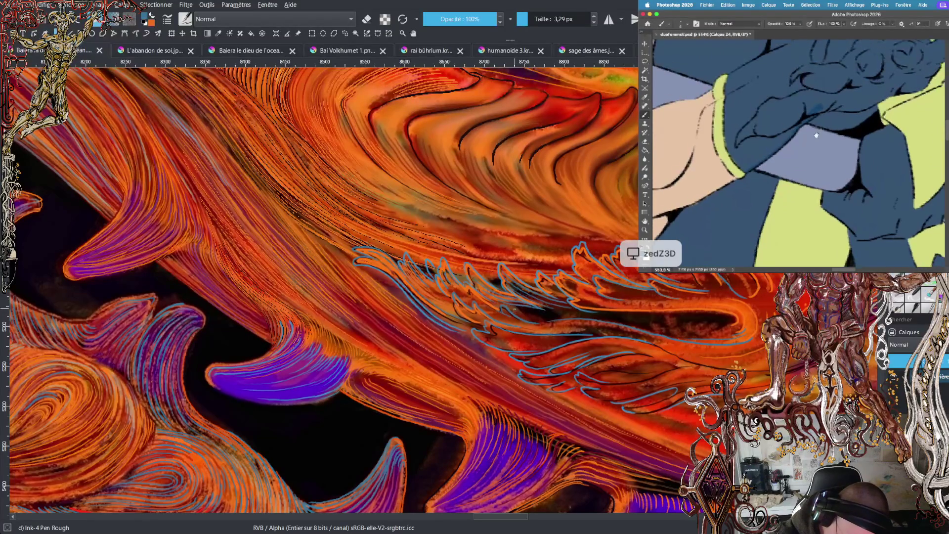
{"action": "scroll", "coordinate": [817, 135], "scroll_direction": "up", "scroll_amount": 2}
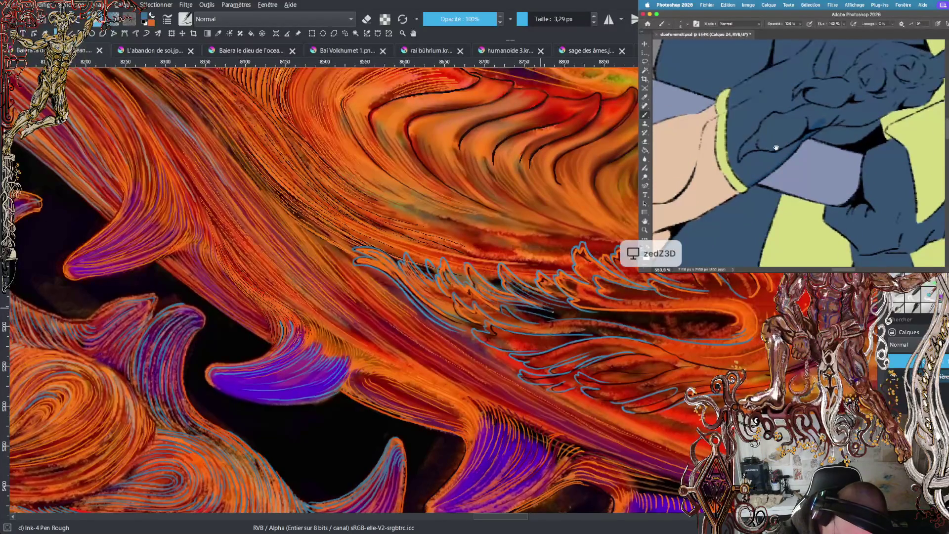
{"action": "scroll", "coordinate": [769, 149], "scroll_direction": "up", "scroll_amount": 1}
{"action": "mouse_move", "coordinate": [767, 150]}
{"action": "left_mouse_down"}
{"action": "mouse_move", "coordinate": [789, 126]}
{"action": "mouse_move", "coordinate": [810, 123]}
{"action": "mouse_move", "coordinate": [804, 146]}
{"action": "mouse_move", "coordinate": [774, 150]}
{"action": "mouse_move", "coordinate": [786, 135]}
{"action": "mouse_move", "coordinate": [796, 140]}
{"action": "left_mouse_up"}
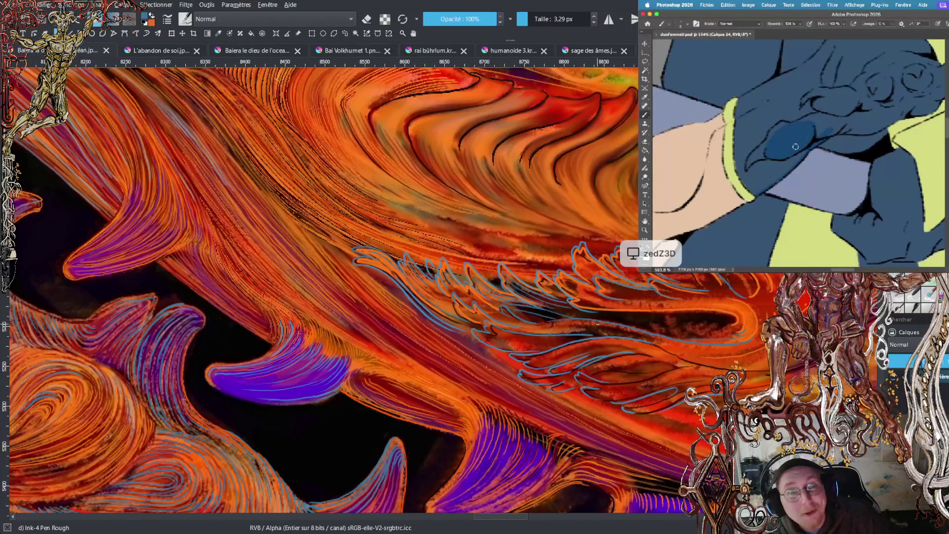
- Extend the dark blue shading down the forearm, then undo it
{"action": "mouse_move", "coordinate": [787, 125]}
{"action": "left_mouse_down"}
{"action": "mouse_move", "coordinate": [747, 164]}
{"action": "mouse_move", "coordinate": [762, 155]}
{"action": "left_mouse_up"}
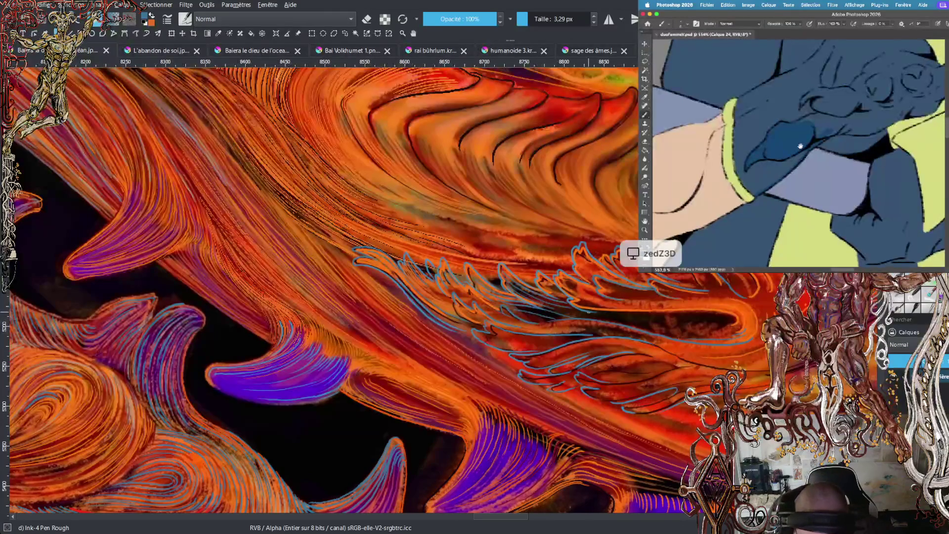
{"action": "scroll", "coordinate": [781, 143], "scroll_direction": "right", "scroll_amount": 2}
{"action": "scroll", "coordinate": [781, 144], "scroll_direction": "up", "scroll_amount": 1}
{"action": "key", "text": "ctrl+z"}
- Shade the gloved hand's knuckles and fingers with blue and pan to inspect it
{"action": "scroll", "coordinate": [802, 130], "scroll_direction": "up", "scroll_amount": 1}
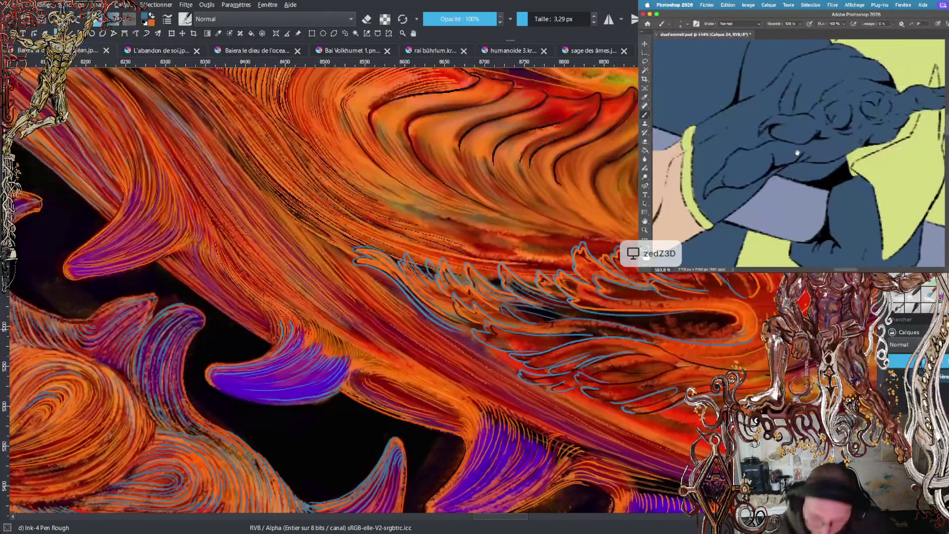
{"action": "scroll", "coordinate": [785, 131], "scroll_direction": "up", "scroll_amount": 1}
{"action": "mouse_move", "coordinate": [770, 128]}
{"action": "left_mouse_down"}
{"action": "mouse_move", "coordinate": [809, 126]}
{"action": "mouse_move", "coordinate": [770, 132]}
{"action": "mouse_move", "coordinate": [801, 140]}
{"action": "mouse_move", "coordinate": [809, 138]}
{"action": "mouse_move", "coordinate": [777, 130]}
{"action": "mouse_move", "coordinate": [826, 121]}
{"action": "mouse_move", "coordinate": [825, 132]}
{"action": "mouse_move", "coordinate": [844, 131]}
{"action": "mouse_move", "coordinate": [834, 120]}
{"action": "mouse_move", "coordinate": [858, 109]}
{"action": "mouse_move", "coordinate": [864, 132]}
{"action": "left_mouse_up"}
{"action": "scroll", "coordinate": [864, 131], "scroll_direction": "down", "scroll_amount": 2}
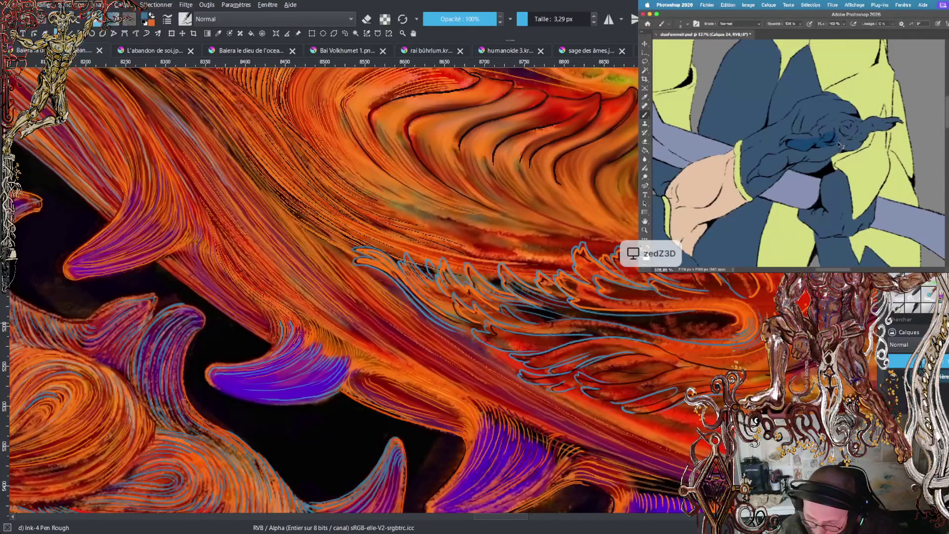
{"action": "left_click_drag", "start_coordinate": [845, 145], "coordinate": [824, 149]}
{"action": "scroll", "coordinate": [825, 149], "scroll_direction": "up", "scroll_amount": 2}
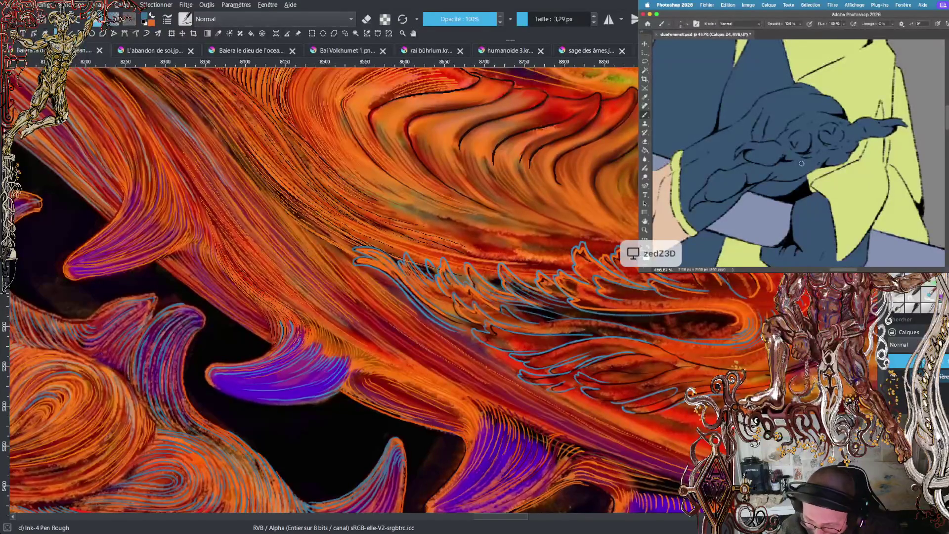
{"action": "scroll", "coordinate": [806, 160], "scroll_direction": "up", "scroll_amount": 3}
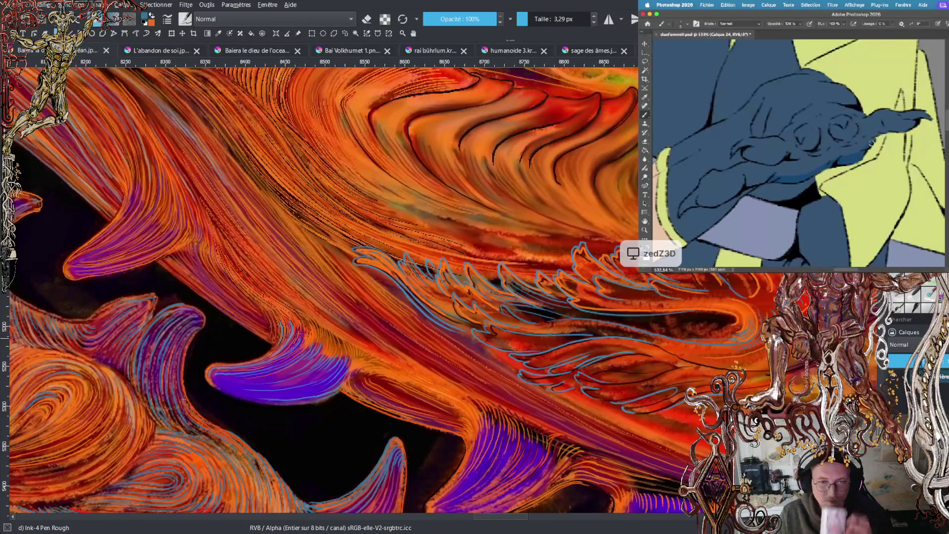
{"action": "left_click_drag", "start_coordinate": [796, 172], "coordinate": [810, 177]}
{"action": "scroll", "coordinate": [810, 177], "scroll_direction": "up", "scroll_amount": 2}
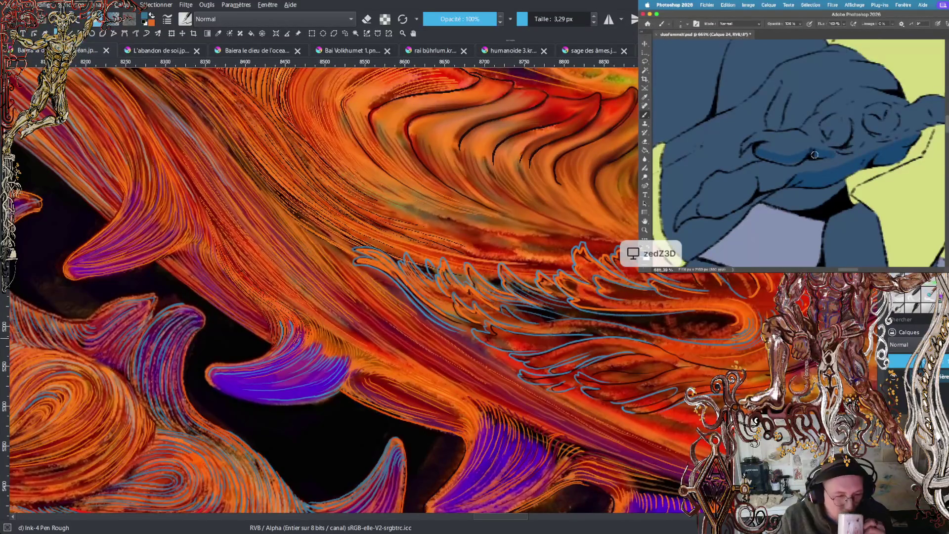
{"action": "scroll", "coordinate": [806, 155], "scroll_direction": "right", "scroll_amount": 2}
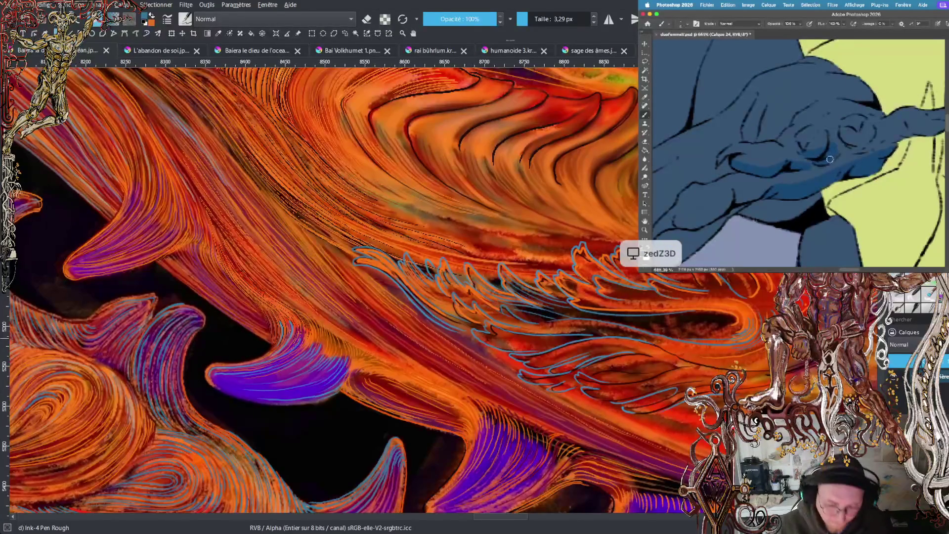
{"action": "scroll", "coordinate": [814, 163], "scroll_direction": "right", "scroll_amount": 4}
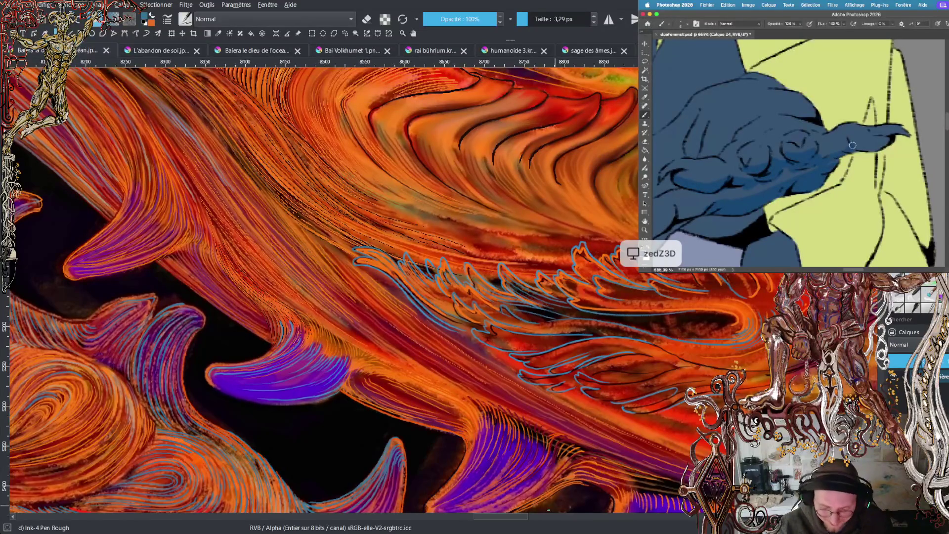
{"action": "left_click_drag", "start_coordinate": [517, 519], "coordinate": [534, 522]}
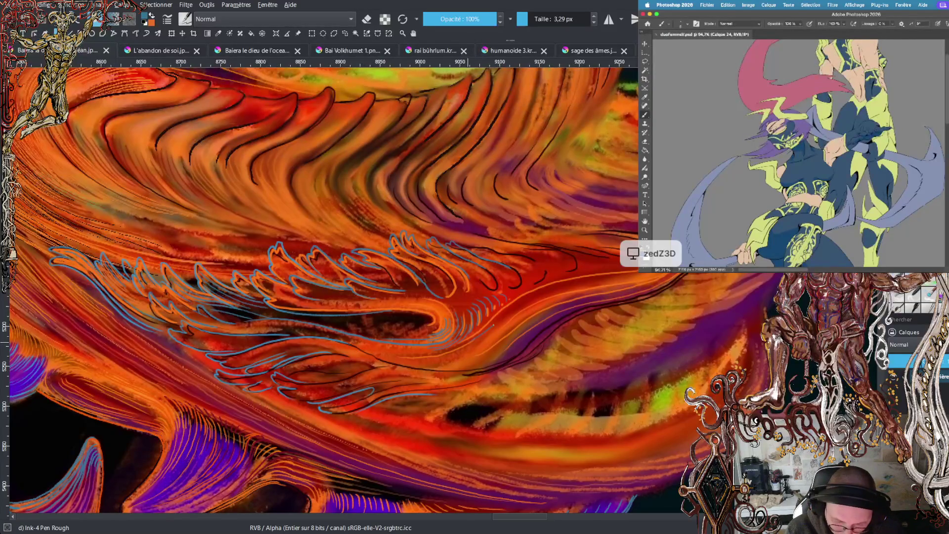
- Extend the thin line near the jaw fins with Ink-4 Pen Rough and save the painting
{"action": "left_click_drag", "start_coordinate": [526, 298], "coordinate": [588, 280]}
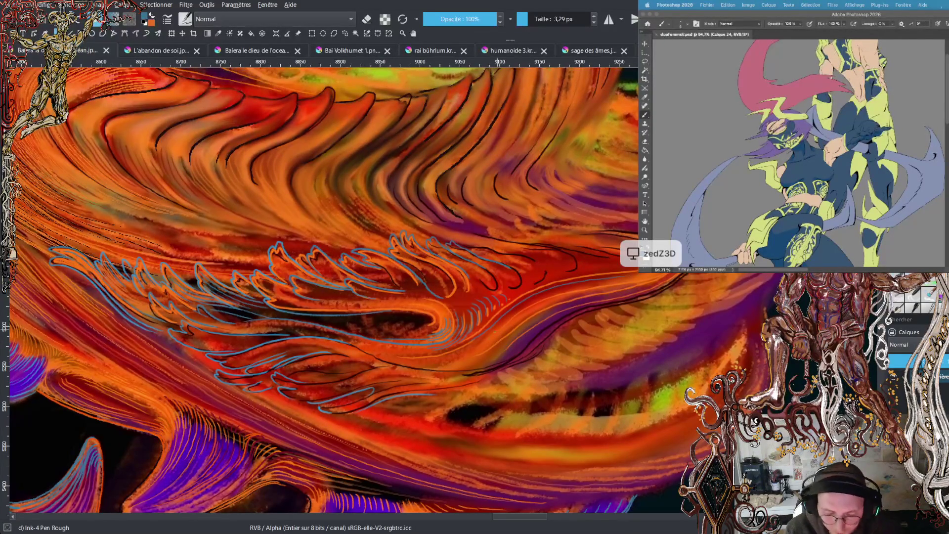
{"action": "key", "text": "ctrl+s"}
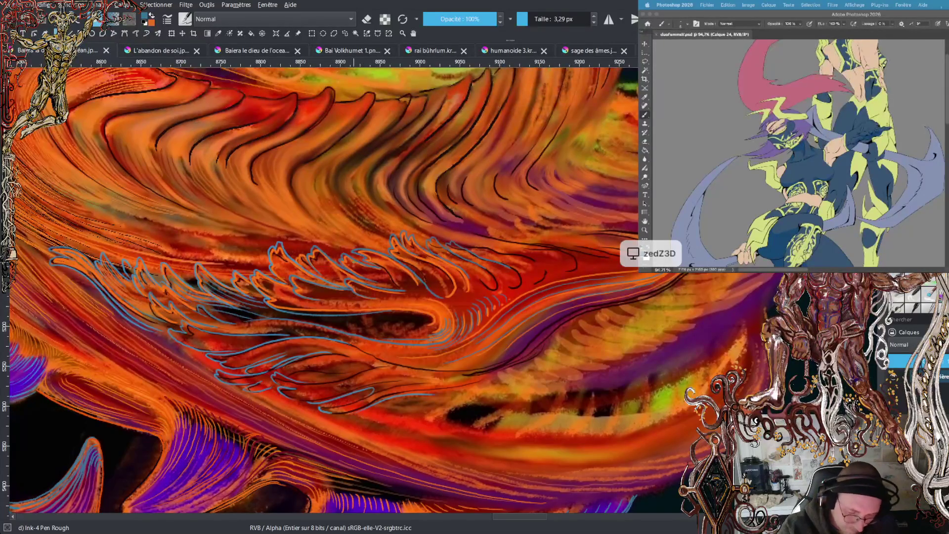
{"action": "key", "text": "minus"}
{"action": "key", "text": "minus"}
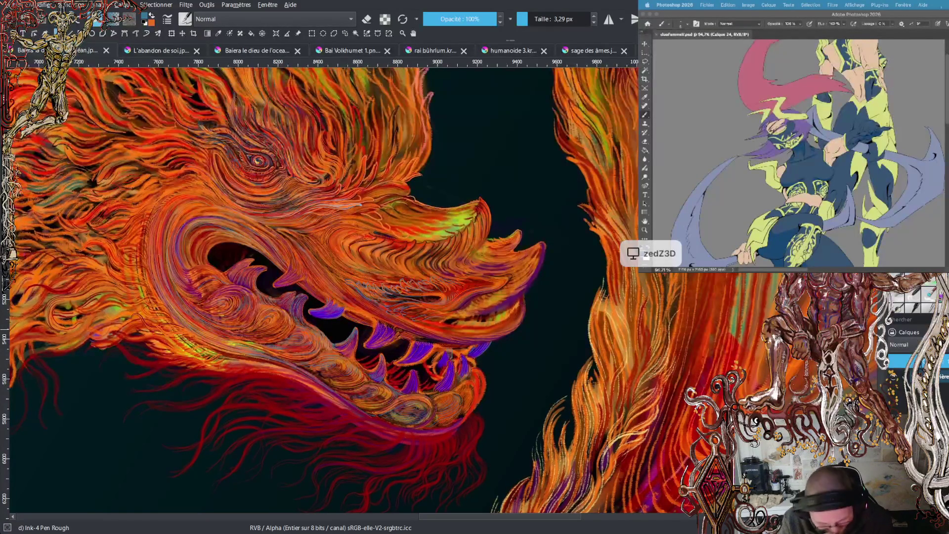
{"action": "scroll", "coordinate": [845, 168], "scroll_direction": "up", "scroll_amount": 5}
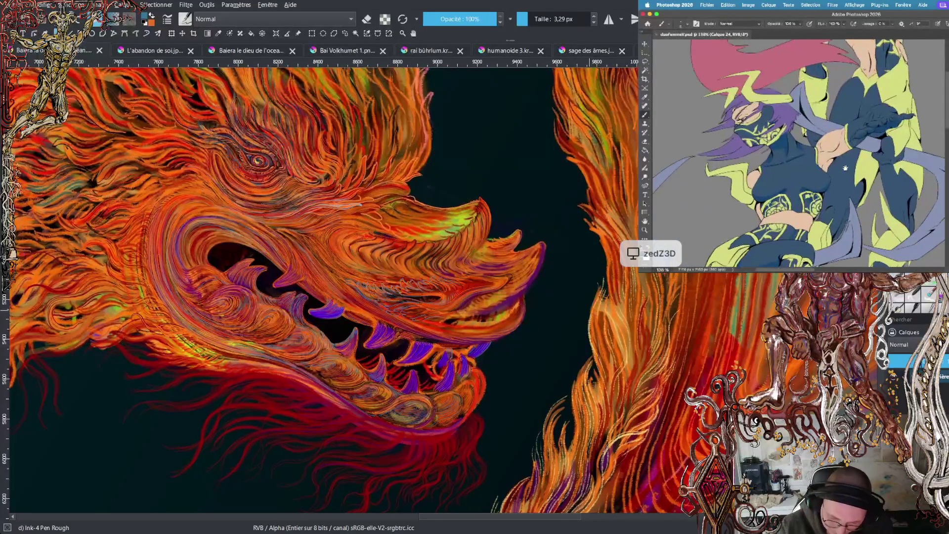
{"action": "scroll", "coordinate": [845, 168], "scroll_direction": "up", "scroll_amount": 10}
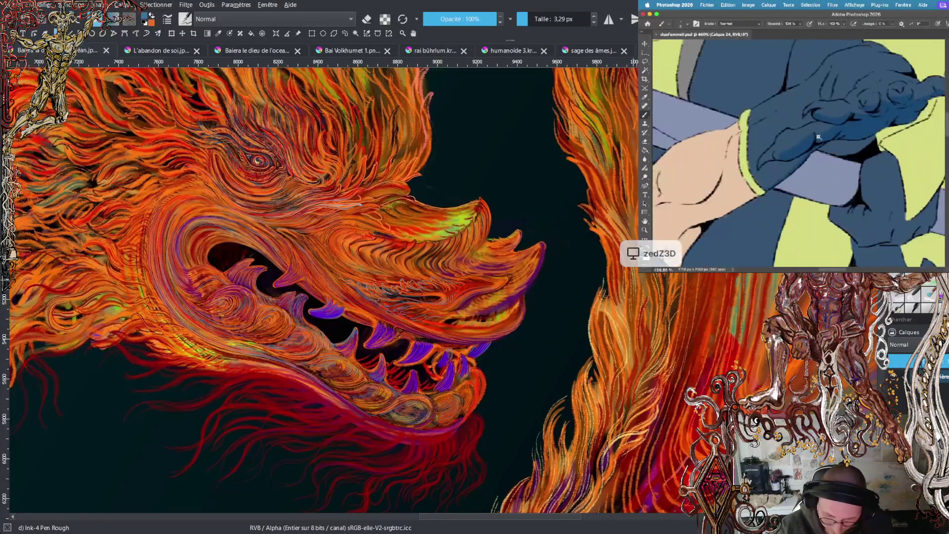
{"action": "scroll", "coordinate": [819, 137], "scroll_direction": "up", "scroll_amount": 3}
{"action": "key", "text": "l"}
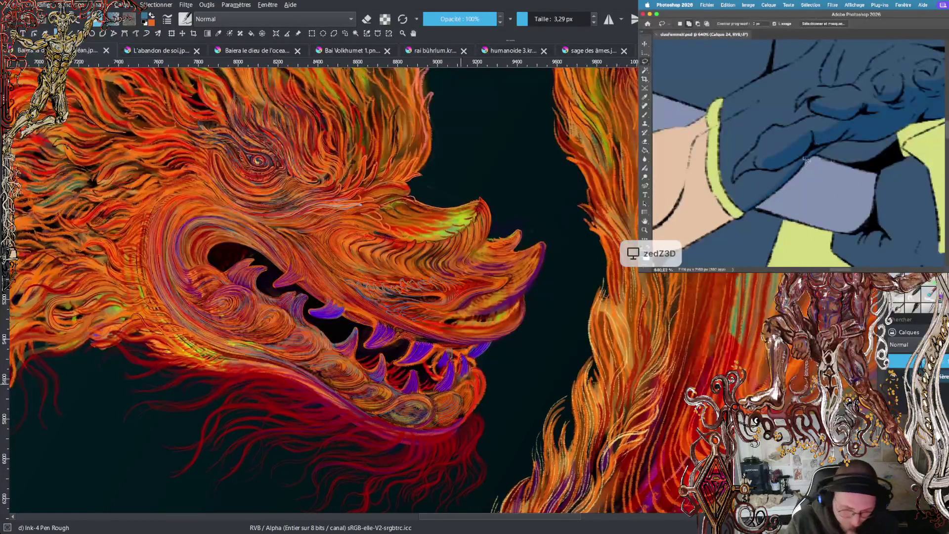
{"action": "left_click_drag", "start_coordinate": [521, 515], "coordinate": [472, 516]}
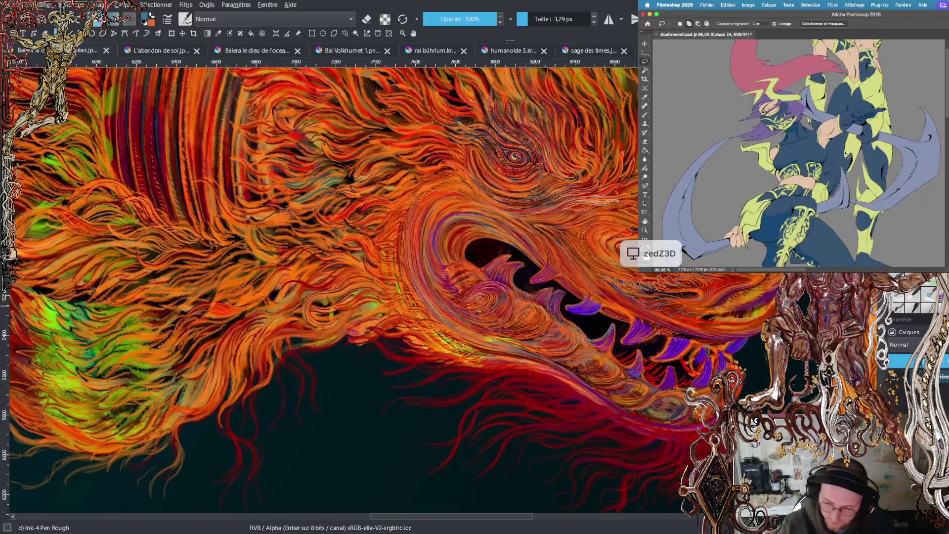
{"action": "scroll", "coordinate": [443, 96], "scroll_direction": "up", "scroll_amount": 4}
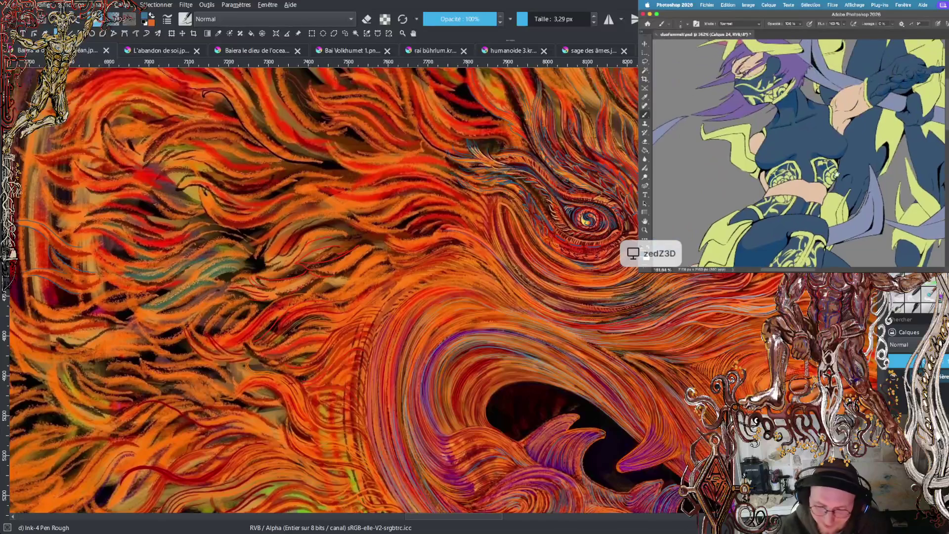
{"action": "scroll", "coordinate": [324, 290], "scroll_direction": "up", "scroll_amount": 3}
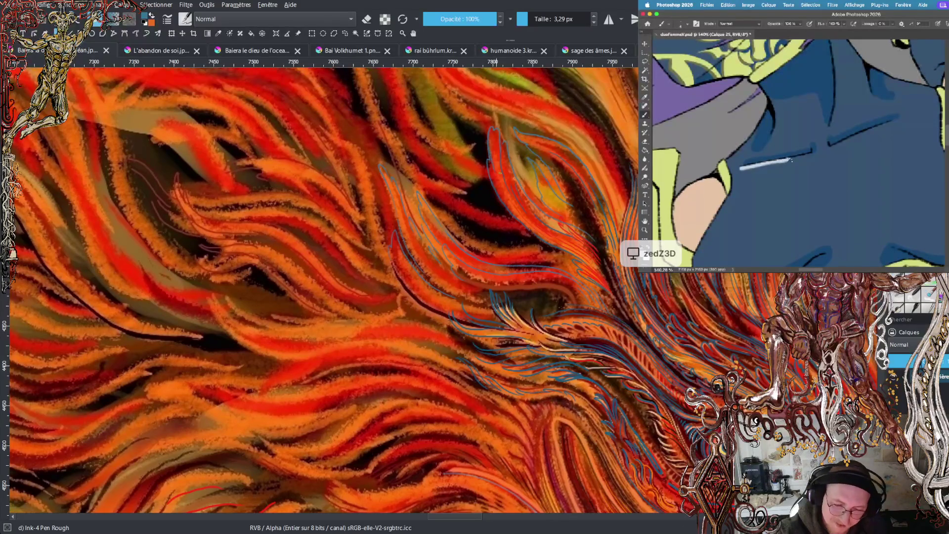
- Draw three thin blue outline strokes along the mane strands with Ink-4 Pen Rough
{"action": "mouse_move", "coordinate": [434, 177]}
{"action": "left_mouse_down"}
{"action": "mouse_move", "coordinate": [404, 142]}
{"action": "mouse_move", "coordinate": [399, 107]}
{"action": "left_mouse_up"}
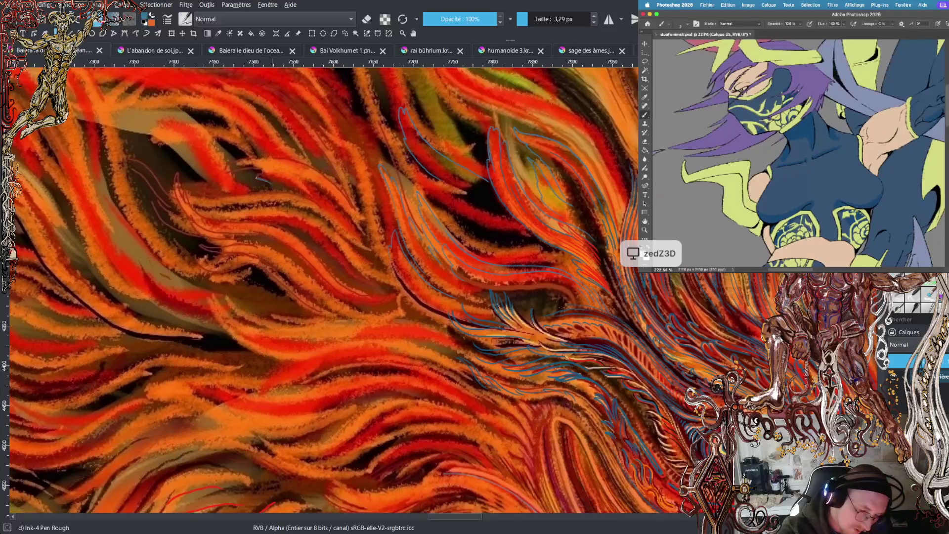
{"action": "left_click_drag", "start_coordinate": [256, 173], "coordinate": [217, 166]}
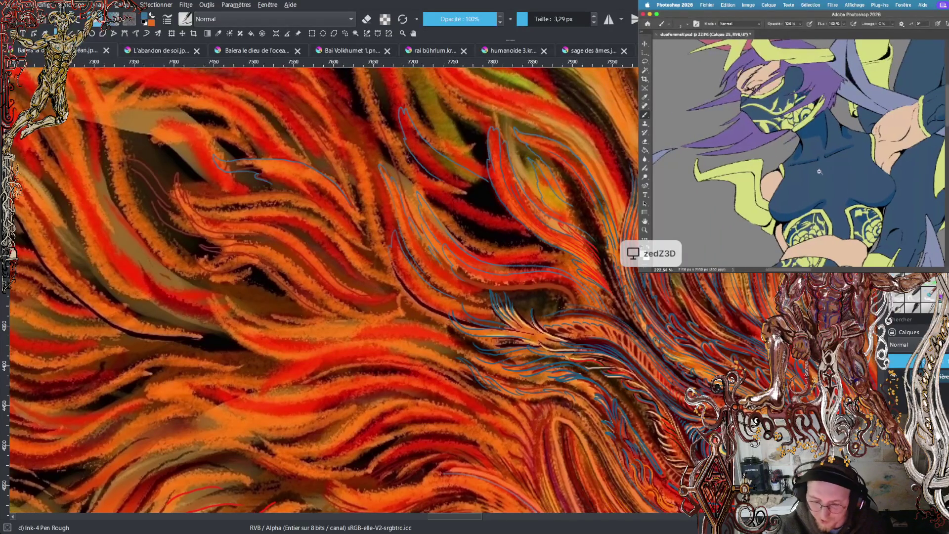
{"action": "scroll", "coordinate": [322, 292], "scroll_direction": "up", "scroll_amount": 5}
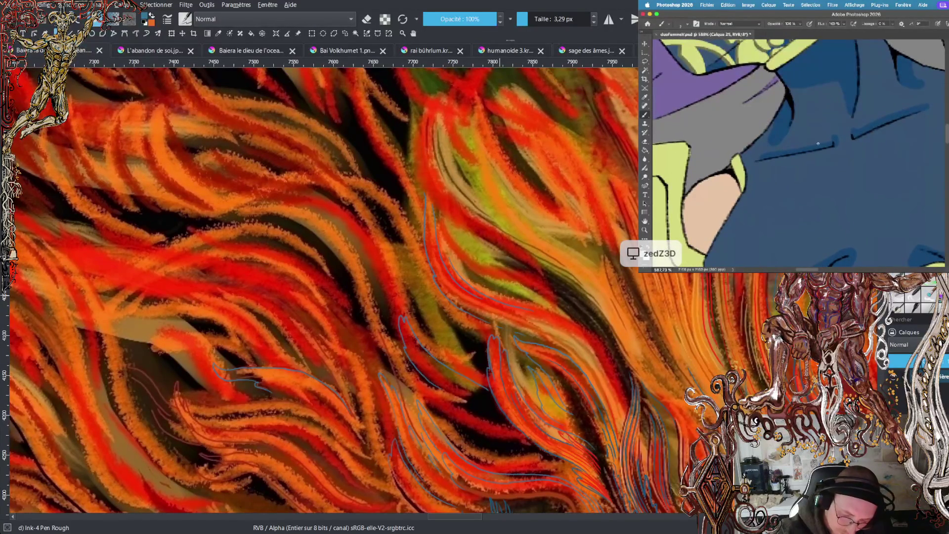
{"action": "left_click_drag", "start_coordinate": [581, 321], "coordinate": [626, 390]}
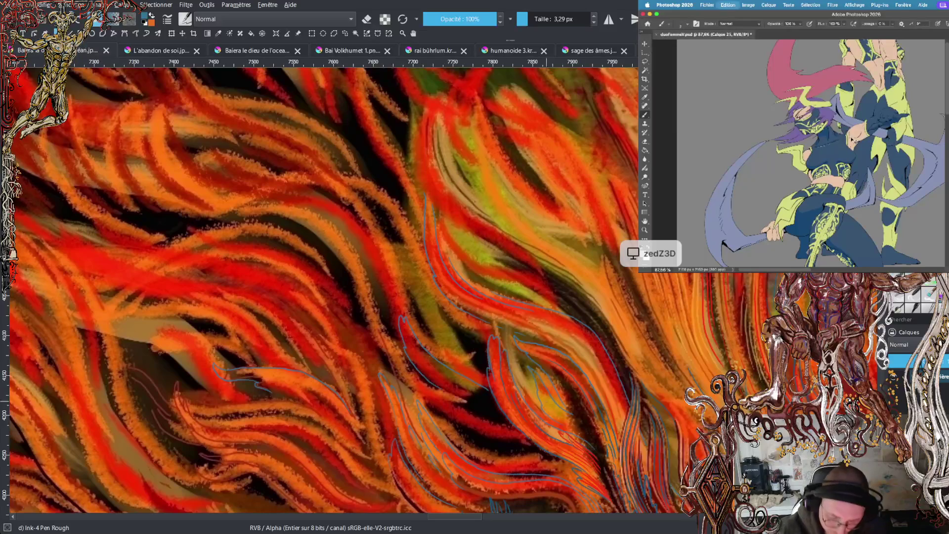
{"action": "mouse_move", "coordinate": [853, 140]}
{"action": "left_mouse_down"}
{"action": "mouse_move", "coordinate": [827, 148]}
{"action": "mouse_move", "coordinate": [819, 139]}
{"action": "left_mouse_up"}
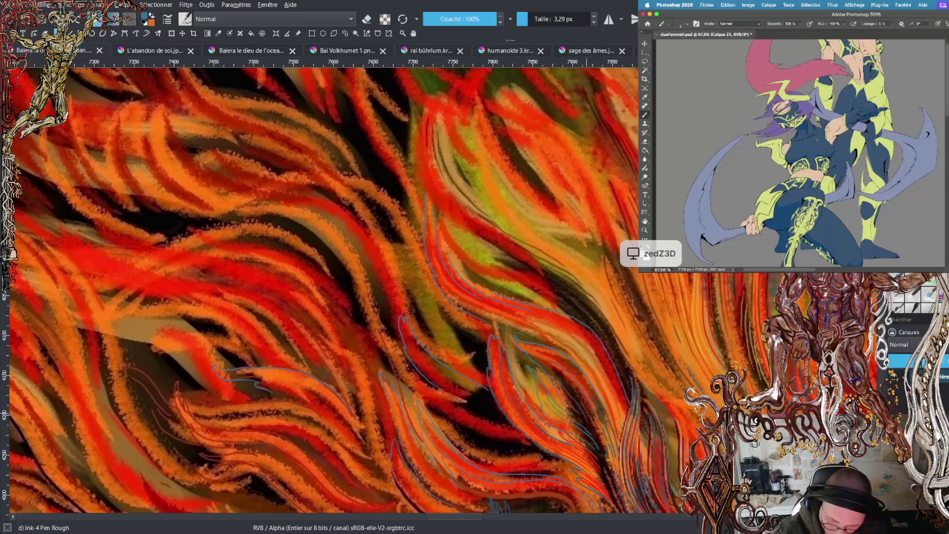
{"action": "left_click_drag", "start_coordinate": [859, 125], "coordinate": [840, 135]}
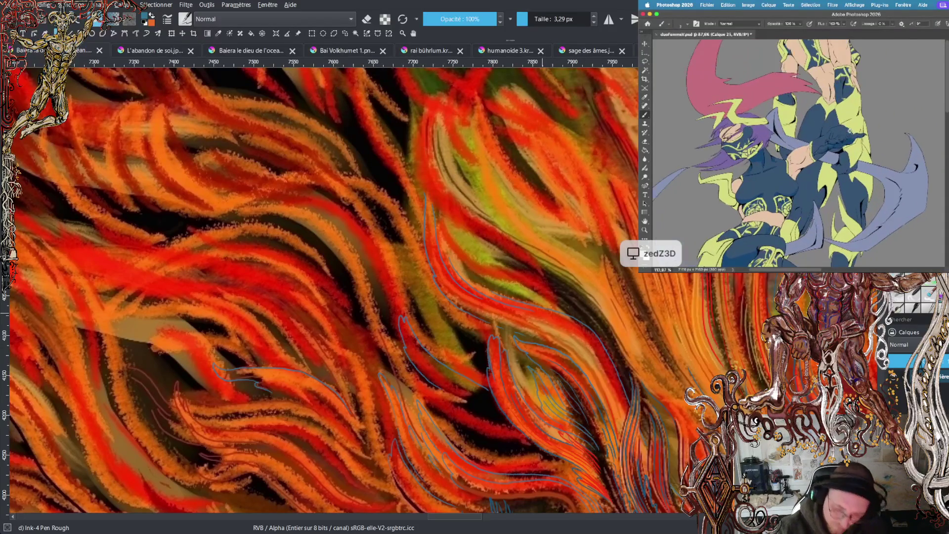
{"action": "scroll", "coordinate": [840, 135], "scroll_direction": "up", "scroll_amount": 3}
{"action": "key", "text": "minus"}
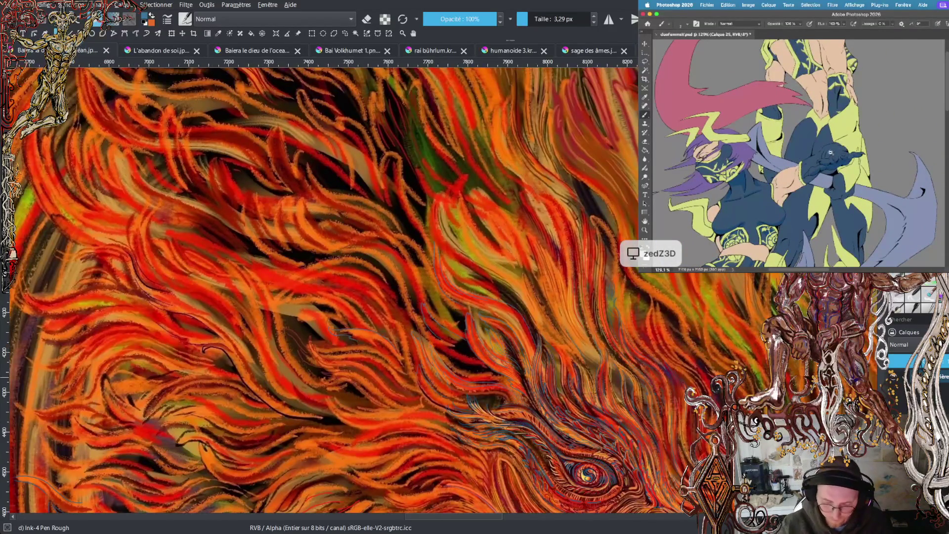
- Paint thin Ink-4 Pen Rough strokes beside the dragon's yin-yang eye
{"action": "scroll", "coordinate": [830, 153], "scroll_direction": "up", "scroll_amount": 3}
{"action": "scroll", "coordinate": [322, 287], "scroll_direction": "down", "scroll_amount": 5}
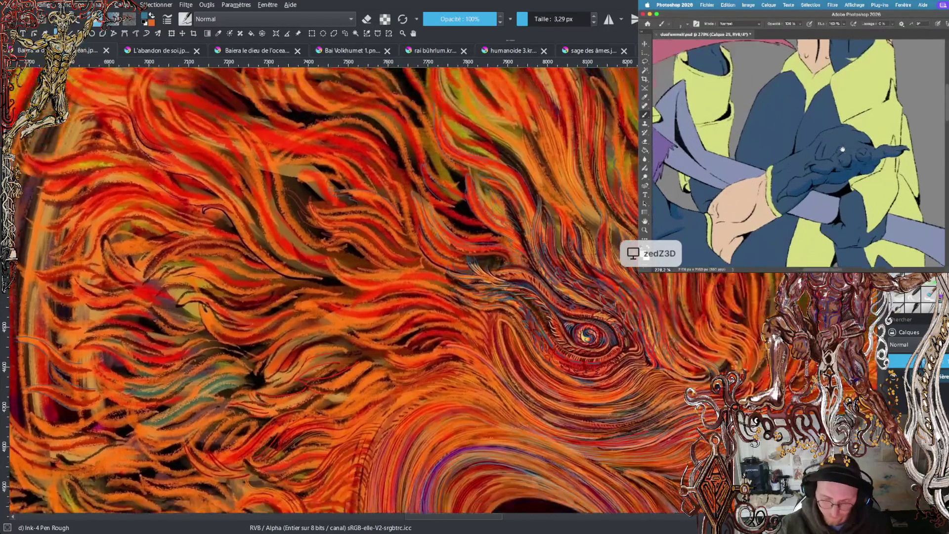
{"action": "scroll", "coordinate": [321, 287], "scroll_direction": "right", "scroll_amount": 5}
{"action": "scroll", "coordinate": [841, 149], "scroll_direction": "down", "scroll_amount": 4}
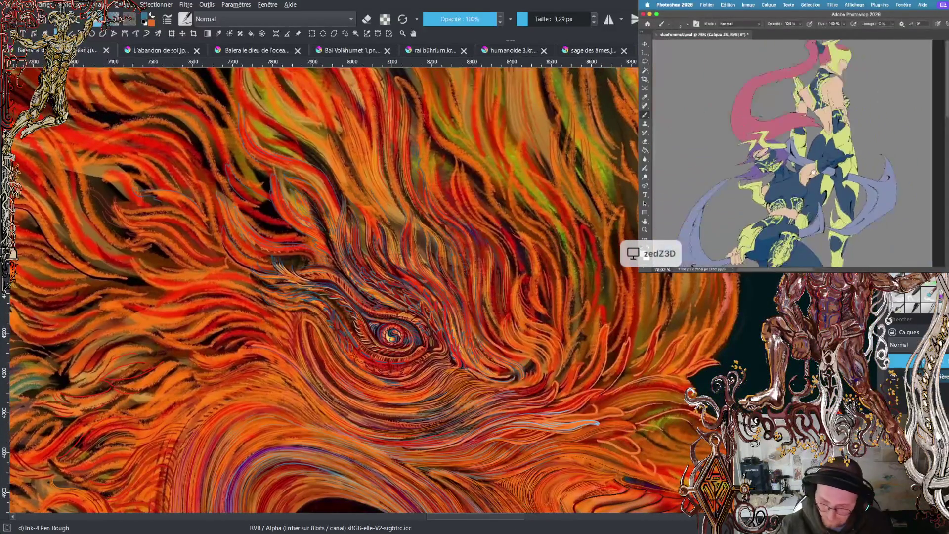
{"action": "scroll", "coordinate": [443, 421], "scroll_direction": "up", "scroll_amount": 5}
{"action": "scroll", "coordinate": [813, 149], "scroll_direction": "down", "scroll_amount": 2}
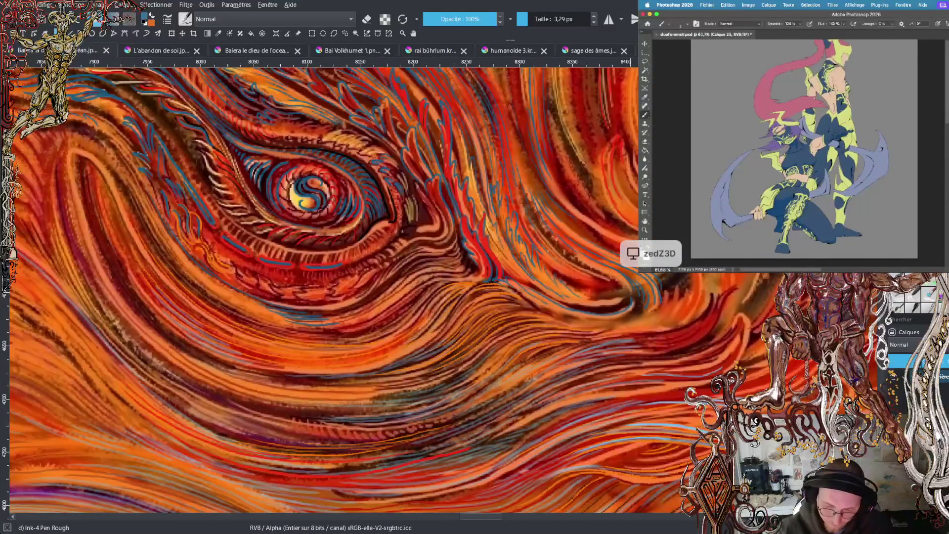
{"action": "scroll", "coordinate": [321, 287], "scroll_direction": "up", "scroll_amount": 5}
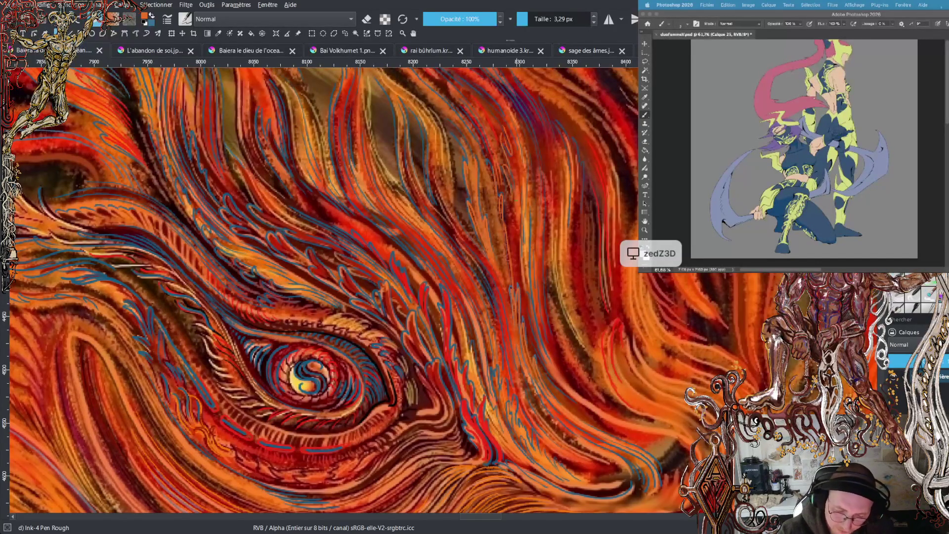
{"action": "left_click_drag", "start_coordinate": [518, 218], "coordinate": [517, 249]}
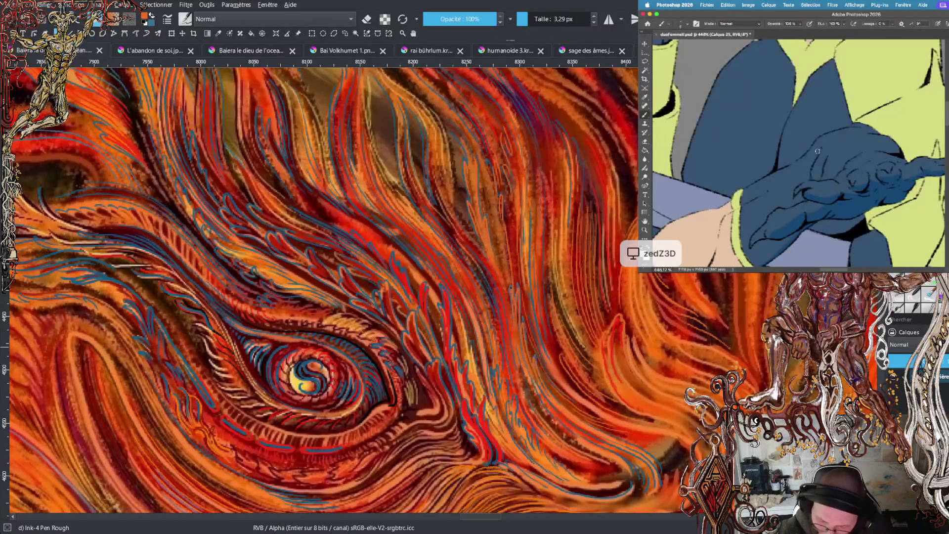
{"action": "left_click_drag", "start_coordinate": [769, 178], "coordinate": [796, 152]}
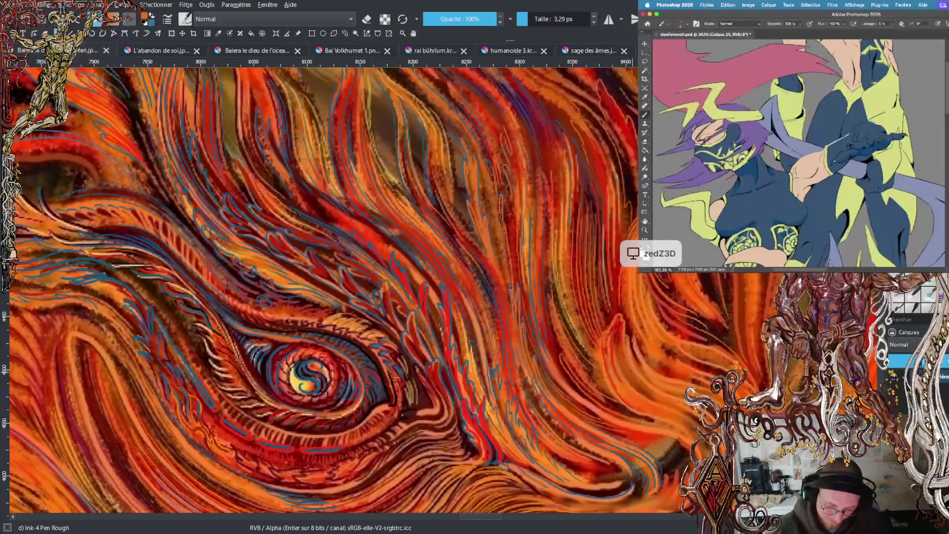
- Shift the eye area higher, swap foreground and background colours, and zoom out
{"action": "mouse_move", "coordinate": [670, 461]}
{"action": "left_mouse_down"}
{"action": "mouse_move", "coordinate": [668, 322]}
{"action": "mouse_move", "coordinate": [656, 286]}
{"action": "mouse_move", "coordinate": [670, 310]}
{"action": "left_mouse_up"}
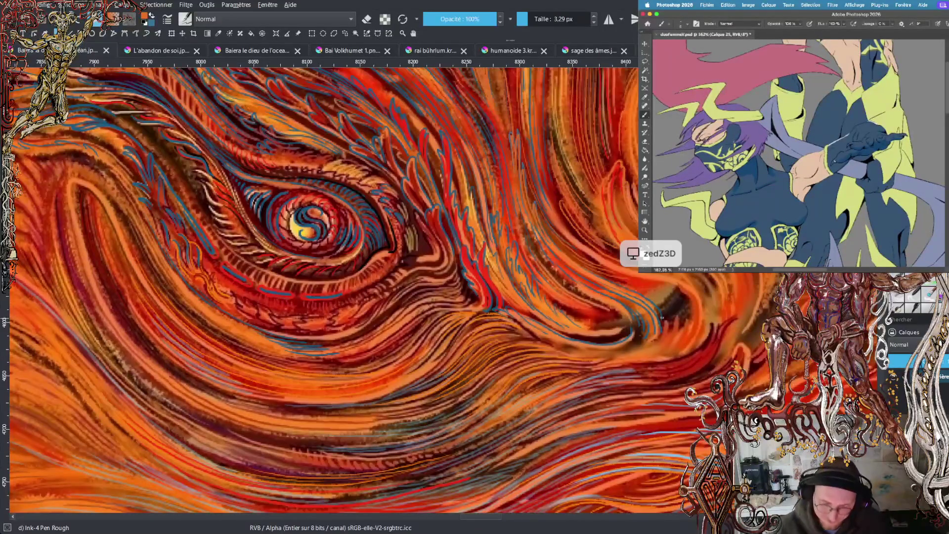
{"action": "key", "text": "x"}
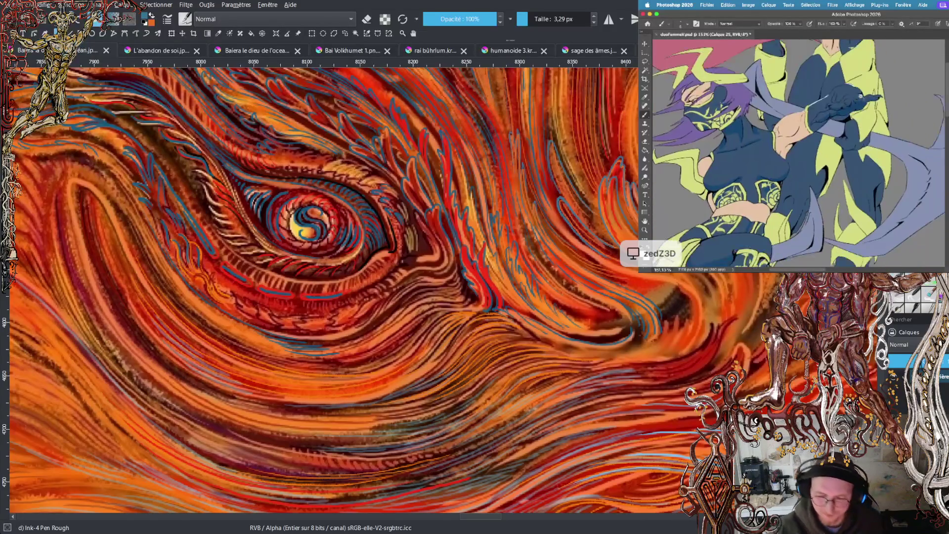
{"action": "key", "text": "minus"}
{"action": "key", "text": "minus"}
{"action": "key", "text": "minus"}
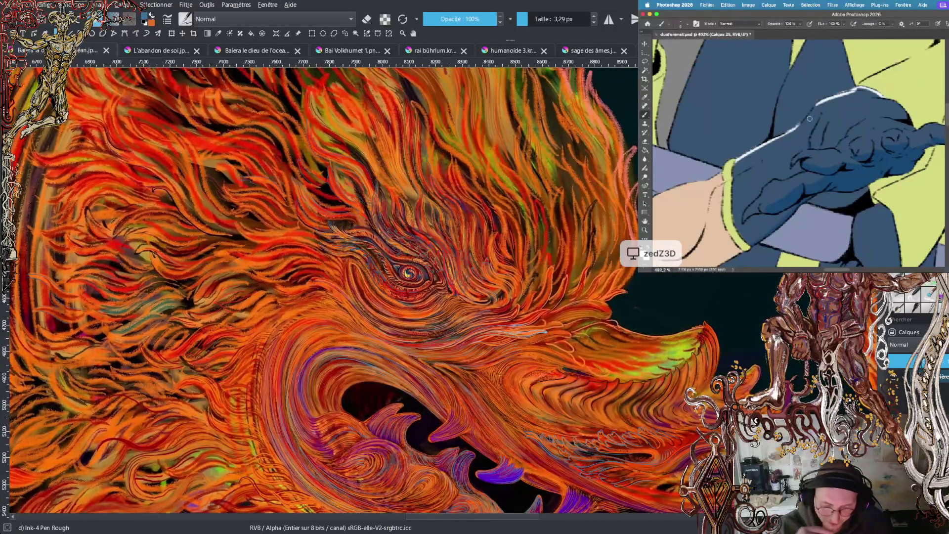
- Zoom out to the whole dragon head, then zoom back in close on the purple teeth
{"action": "key", "text": "minus"}
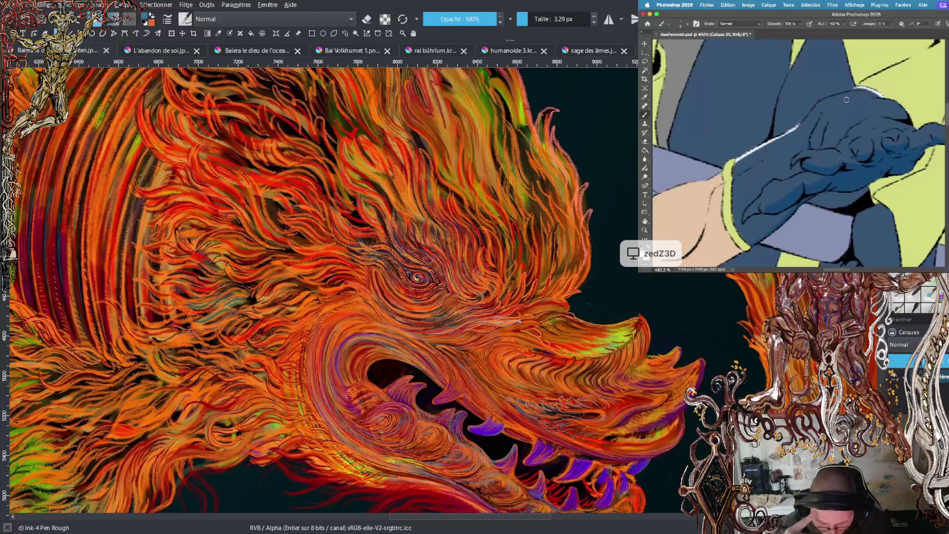
{"action": "key", "text": "minus"}
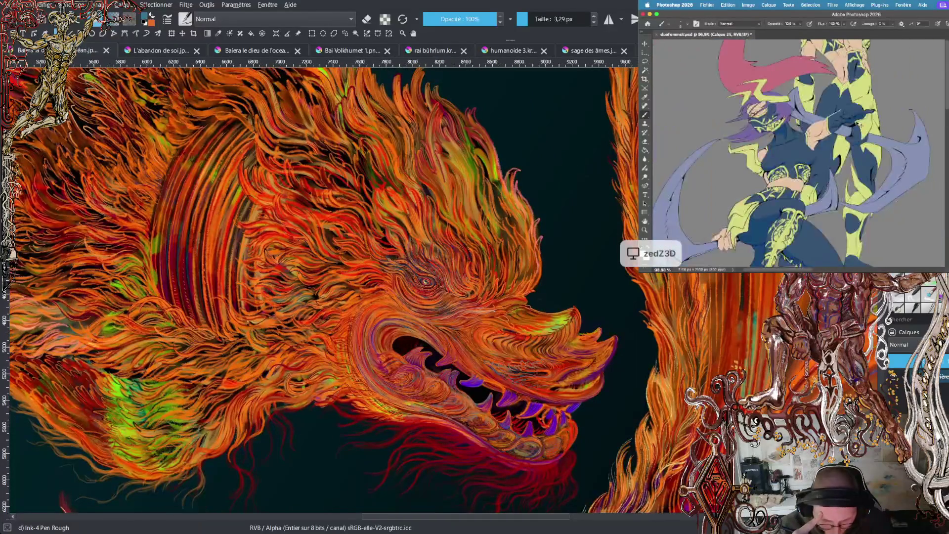
{"action": "key", "text": "plus"}
{"action": "key", "text": "plus"}
{"action": "key", "text": "plus"}
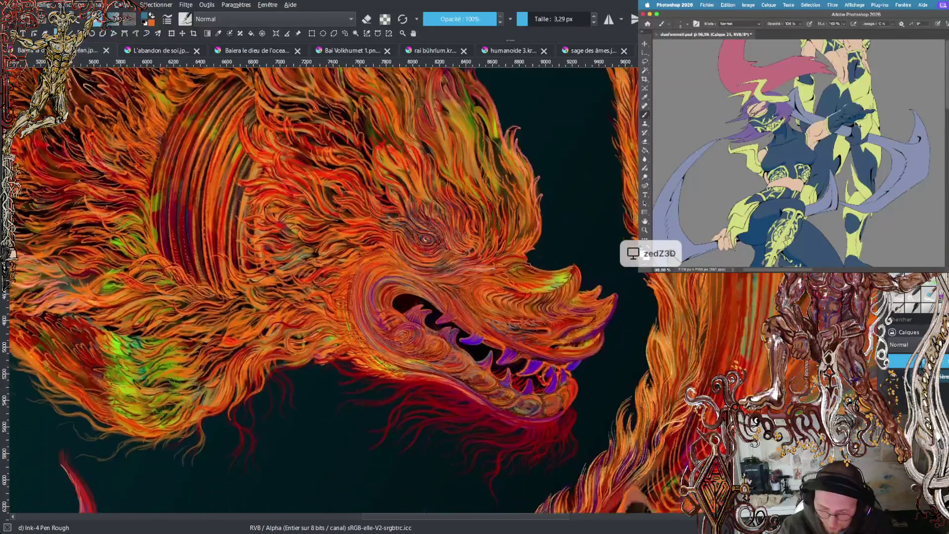
{"action": "key", "text": "plus"}
{"action": "key", "text": "plus"}
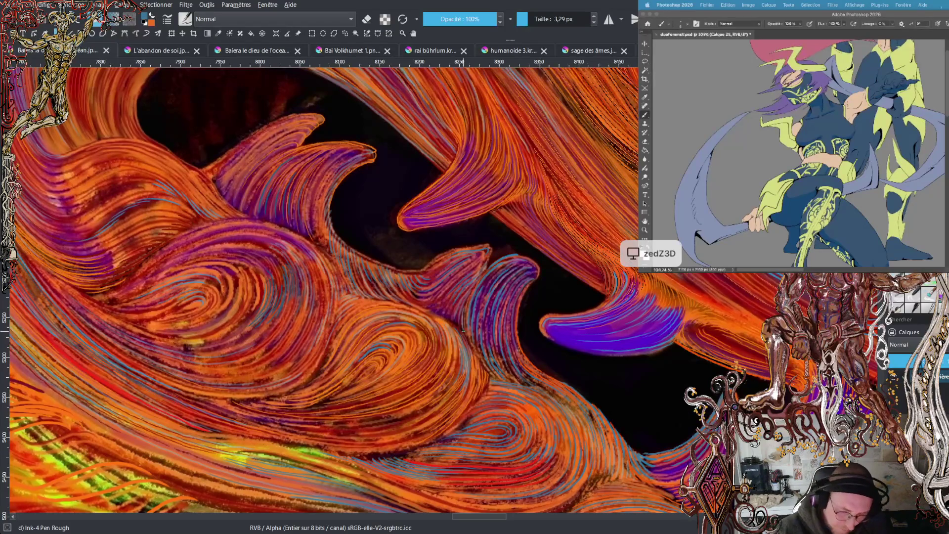
{"action": "left_click", "coordinate": [835, 123]}
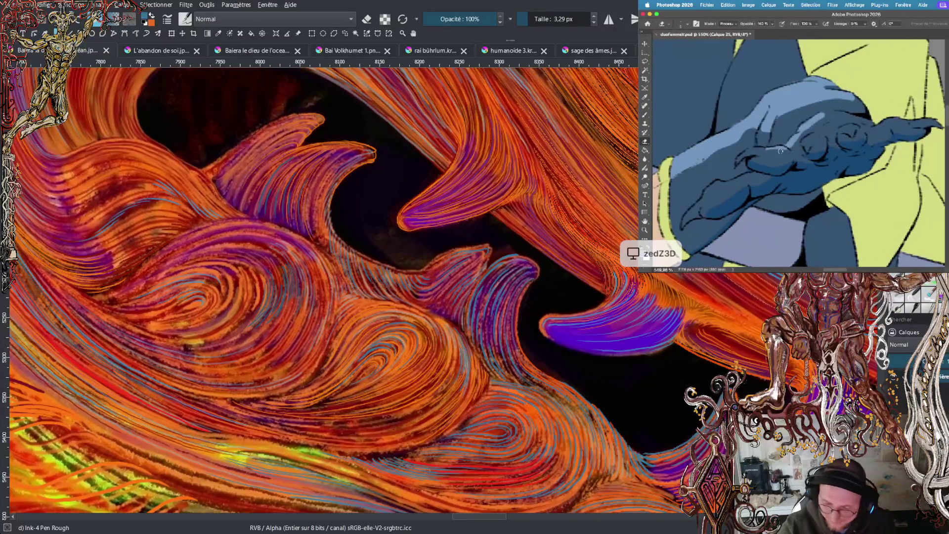
{"action": "scroll", "coordinate": [323, 289], "scroll_direction": "down", "scroll_amount": 5}
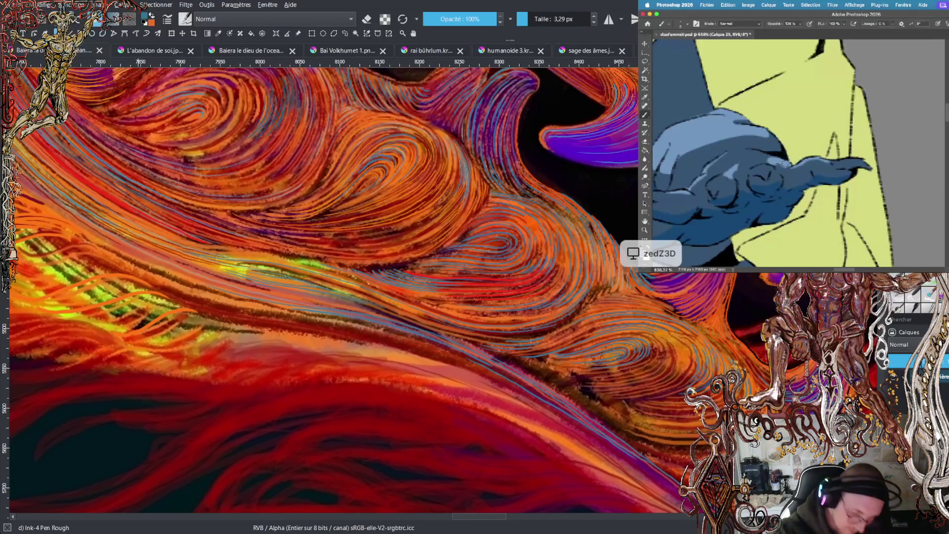
- Pan the view down below the teeth to the lower jaw strands
{"action": "left_click_drag", "start_coordinate": [317, 217], "coordinate": [475, 494]}
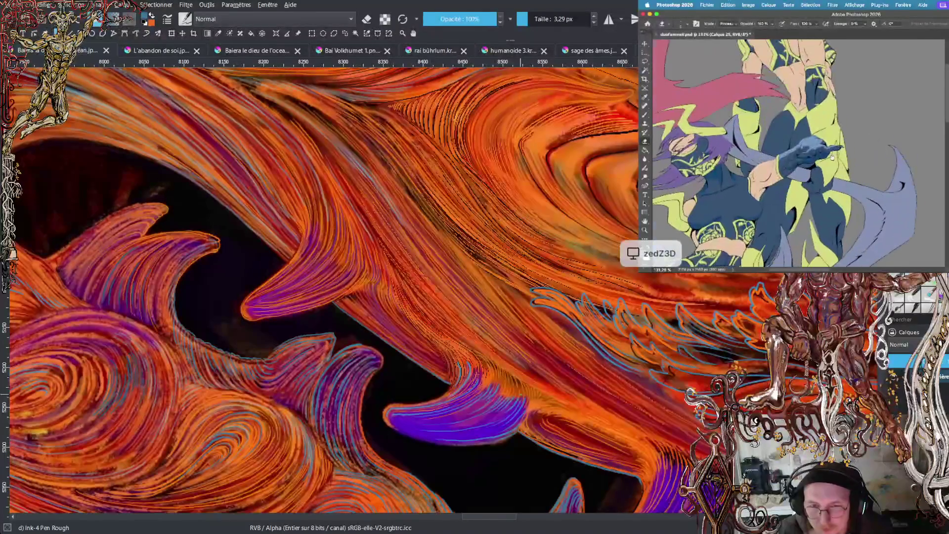
- Zoom the painting out one step
{"action": "key", "text": "minus"}
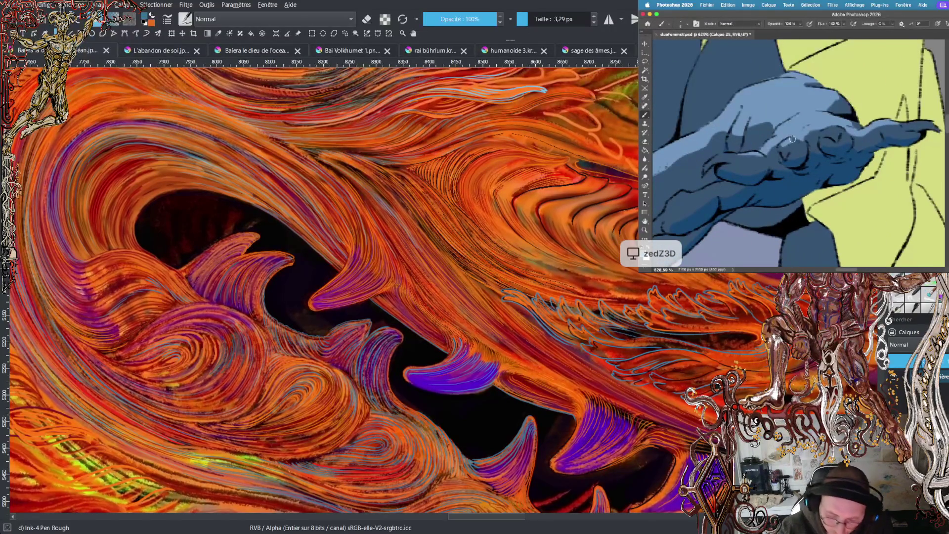
- Work on the blue jaw fin outlines, toggling between the brush and the eraser
{"action": "left_click_drag", "start_coordinate": [503, 518], "coordinate": [524, 518]}
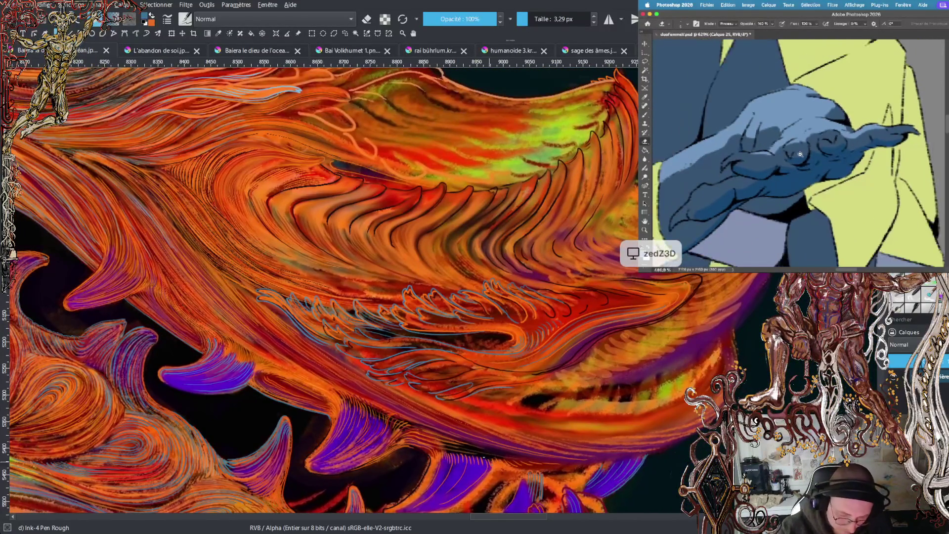
{"action": "scroll", "coordinate": [465, 284], "scroll_direction": "up", "scroll_amount": 2}
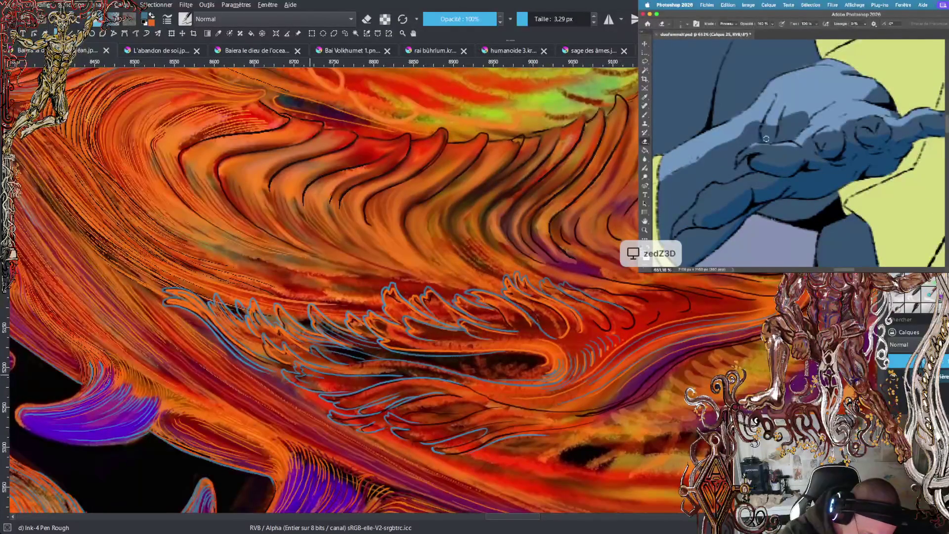
{"action": "key", "text": "b"}
{"action": "key", "text": "e"}
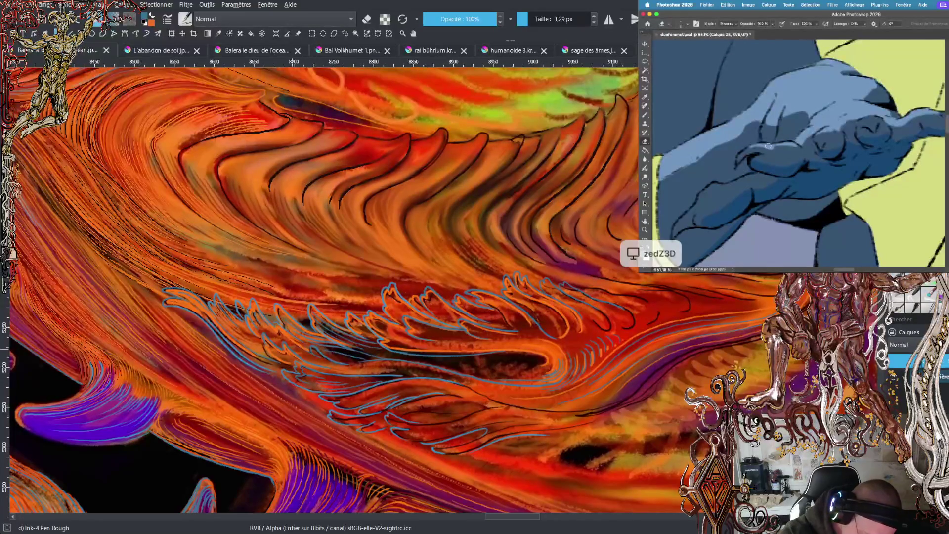
{"action": "scroll", "coordinate": [768, 159], "scroll_direction": "down", "scroll_amount": 2}
{"action": "scroll", "coordinate": [768, 159], "scroll_direction": "down", "scroll_amount": 8}
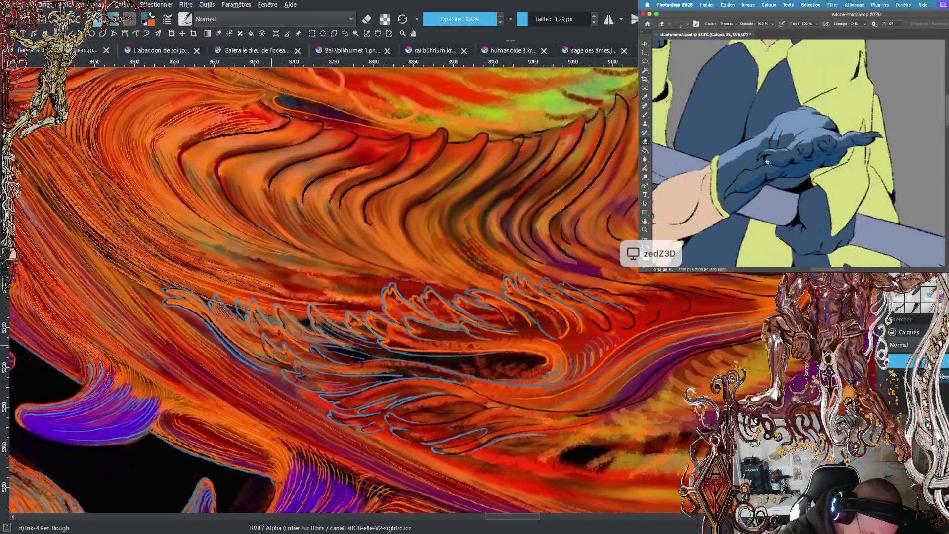
{"action": "scroll", "coordinate": [781, 164], "scroll_direction": "down", "scroll_amount": 3}
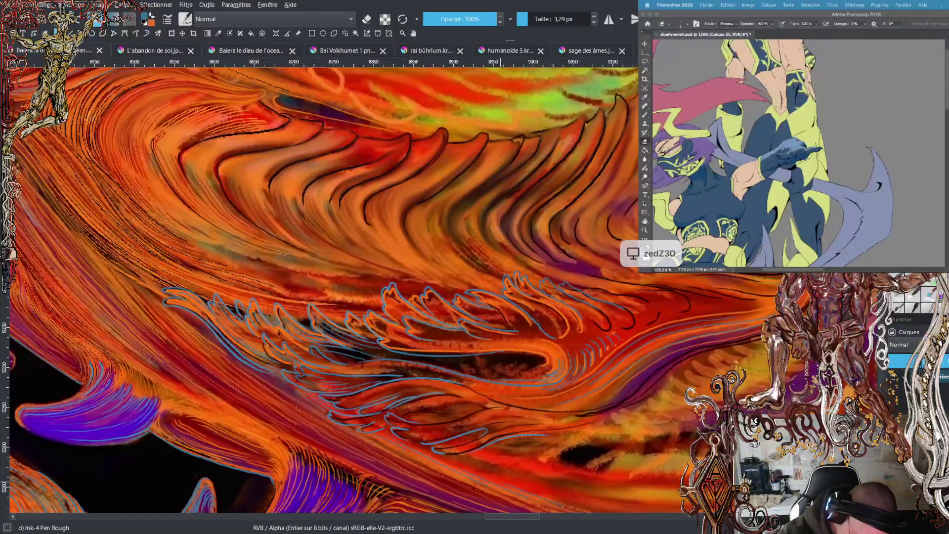
- Check the whole artwork, then switch to the Photoshop figure drawing with the Brush tool
{"action": "key", "text": "ctrl+Tab"}
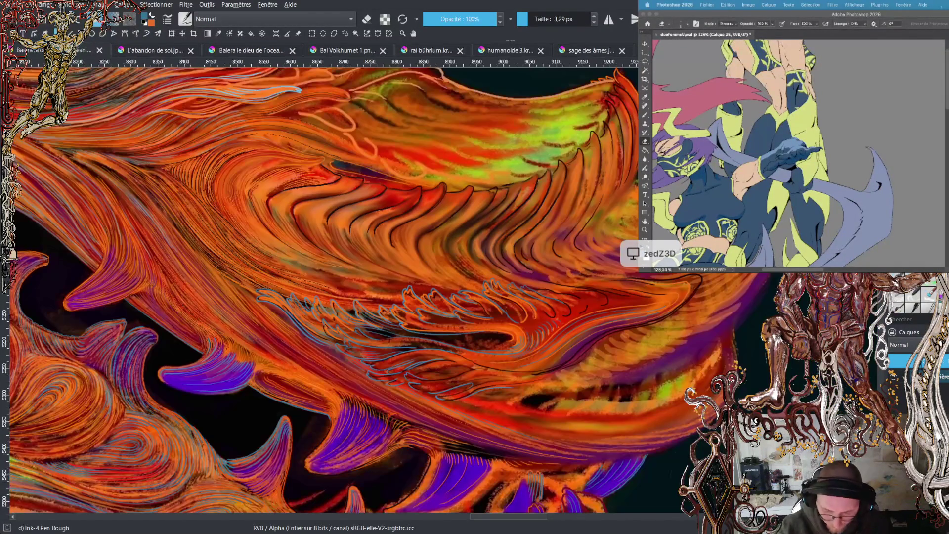
{"action": "key", "text": "ctrl+shift+Tab"}
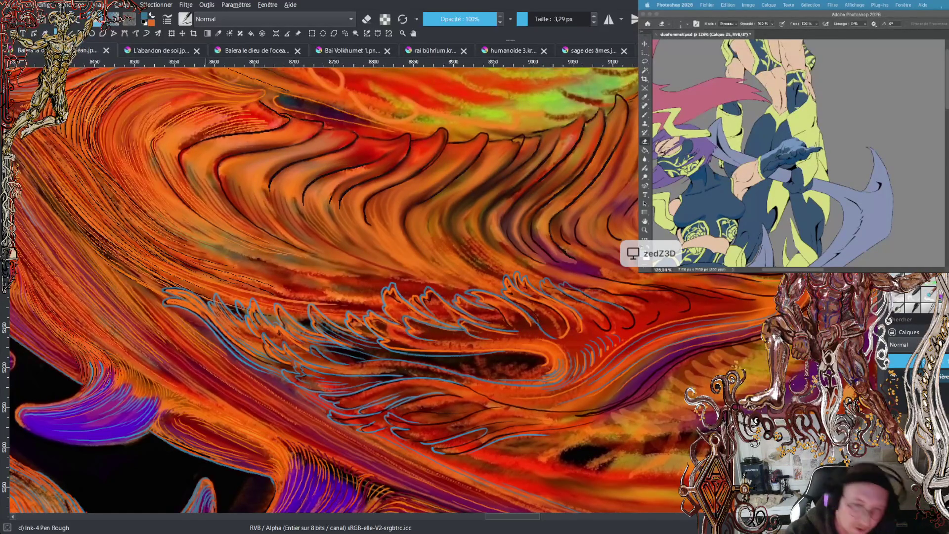
{"action": "left_click", "coordinate": [849, 119]}
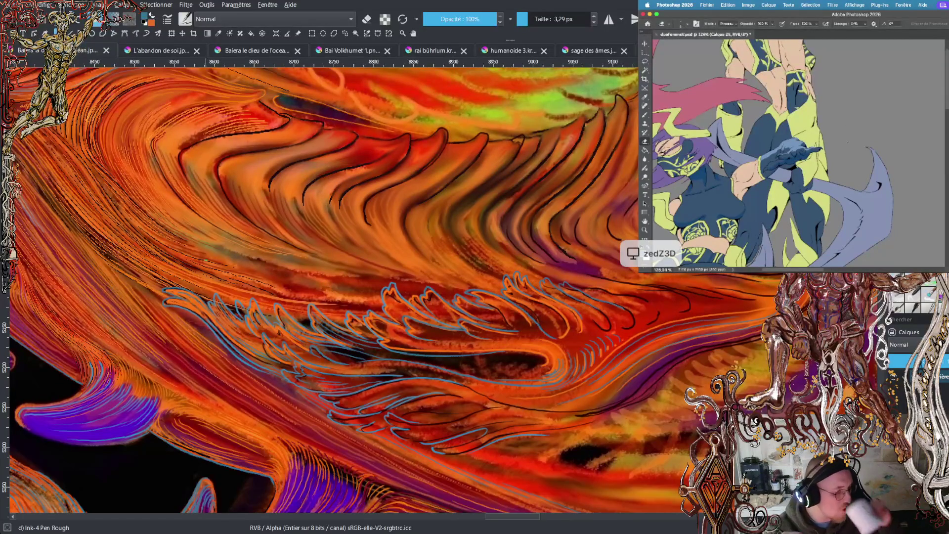
{"action": "scroll", "coordinate": [848, 146], "scroll_direction": "up", "scroll_amount": 5}
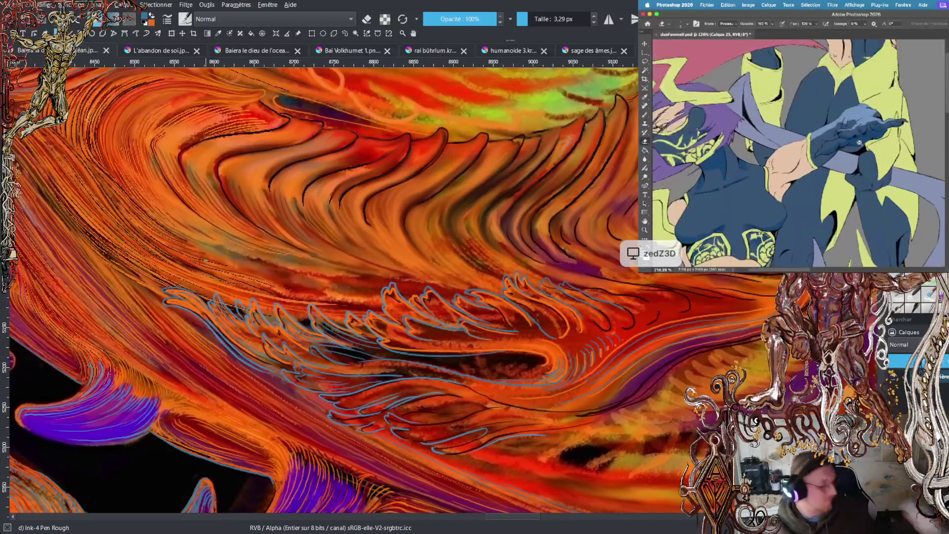
{"action": "key", "text": "b"}
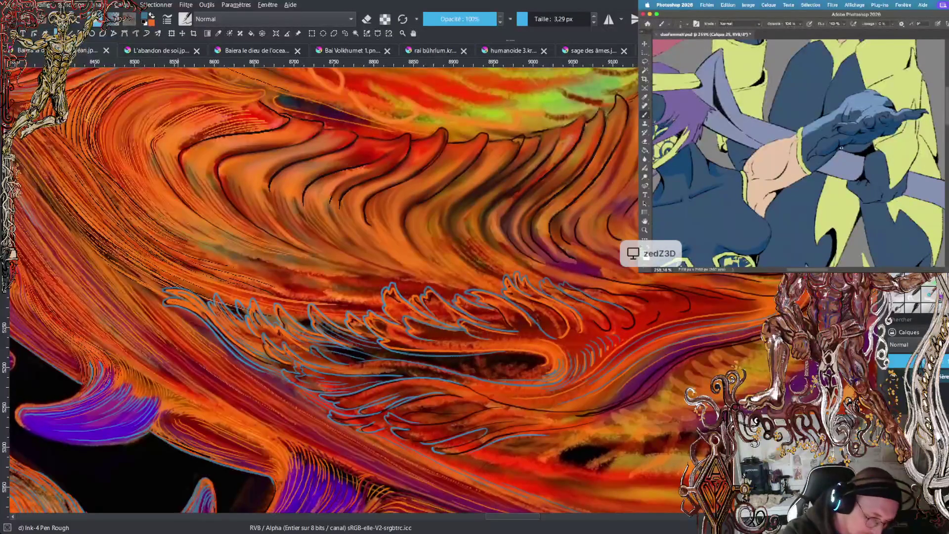
{"action": "scroll", "coordinate": [444, 289], "scroll_direction": "down", "scroll_amount": 3}
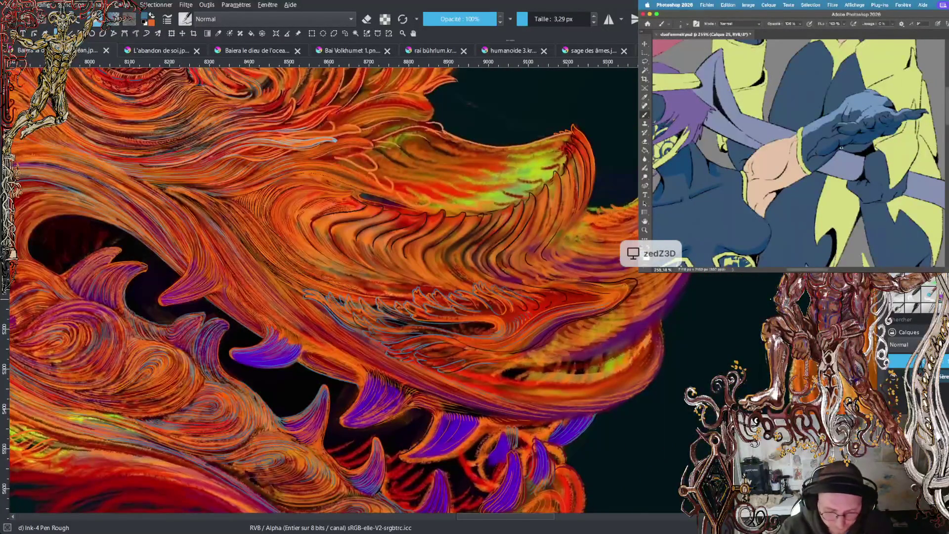
{"action": "scroll", "coordinate": [443, 284], "scroll_direction": "down", "scroll_amount": 2}
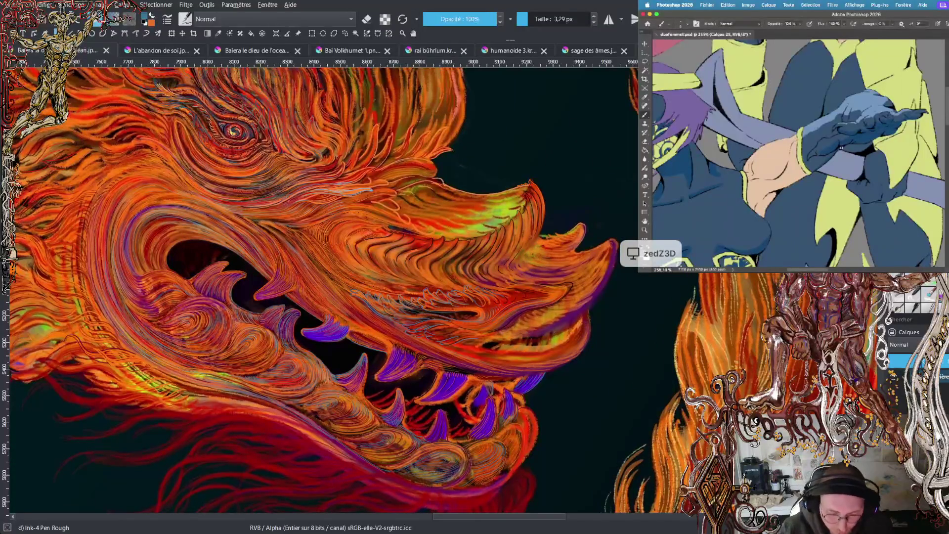
{"action": "left_click_drag", "start_coordinate": [555, 520], "coordinate": [532, 521]}
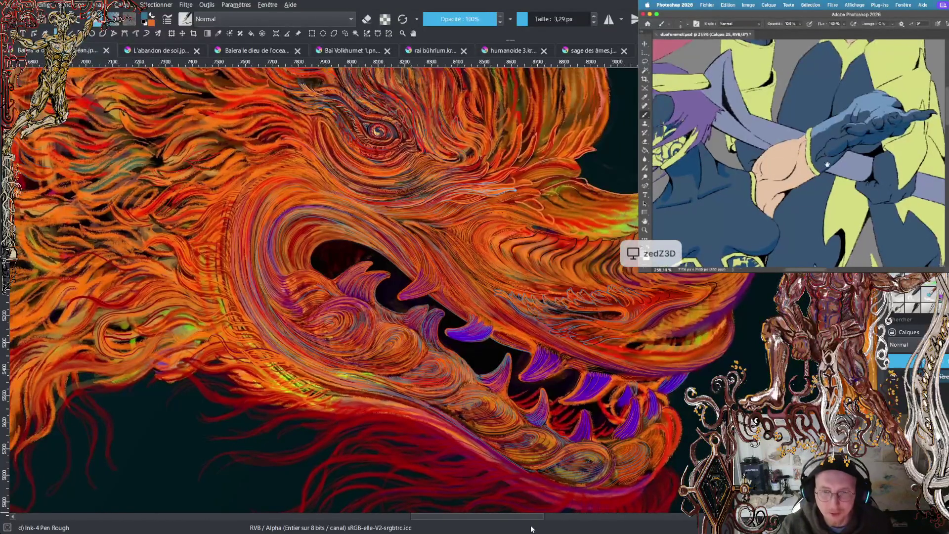
{"action": "scroll", "coordinate": [321, 291], "scroll_direction": "up", "scroll_amount": 5}
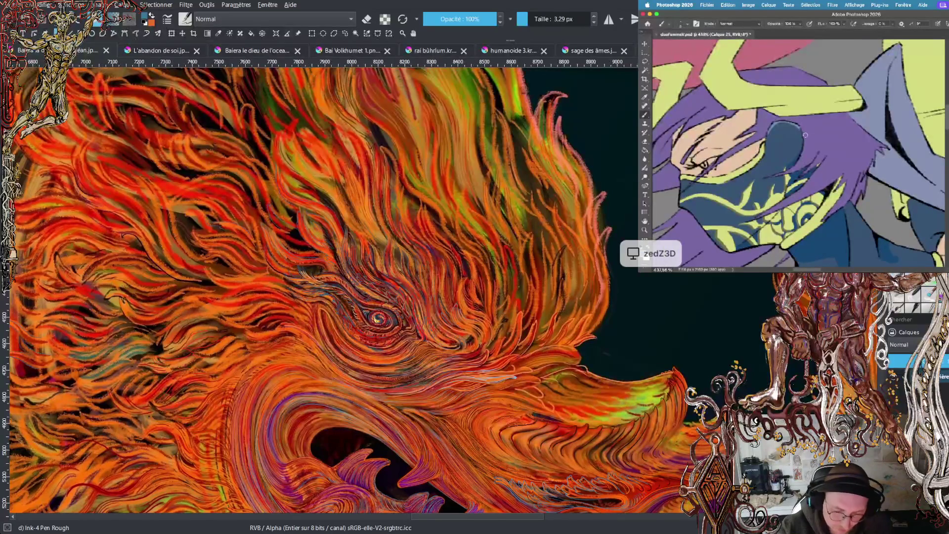
{"action": "left_click_drag", "start_coordinate": [777, 122], "coordinate": [805, 144]}
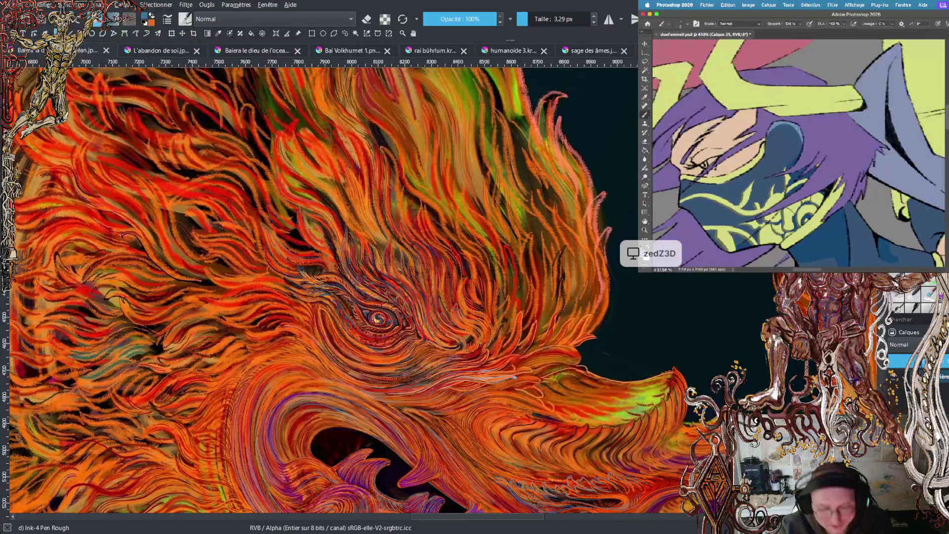
{"action": "scroll", "coordinate": [319, 289], "scroll_direction": "down", "scroll_amount": 5}
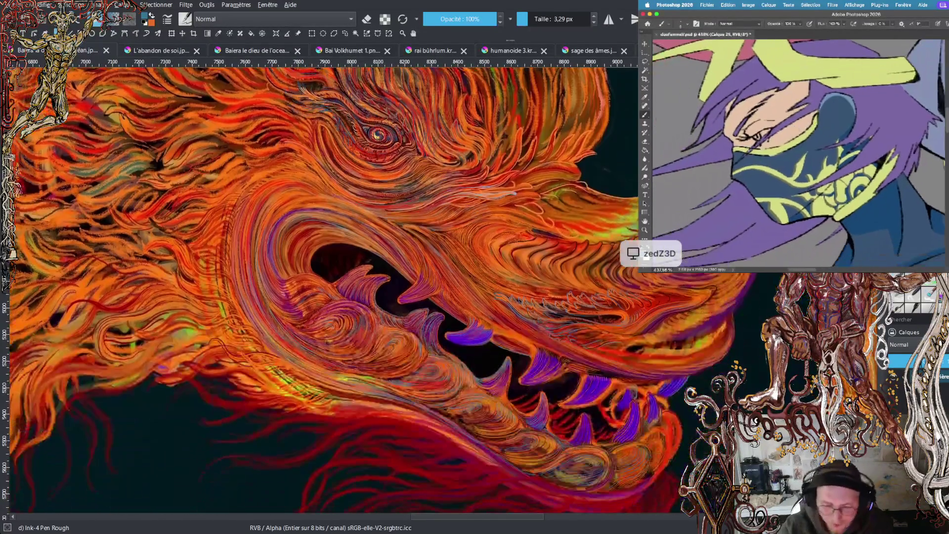
{"action": "scroll", "coordinate": [319, 289], "scroll_direction": "up", "scroll_amount": 2}
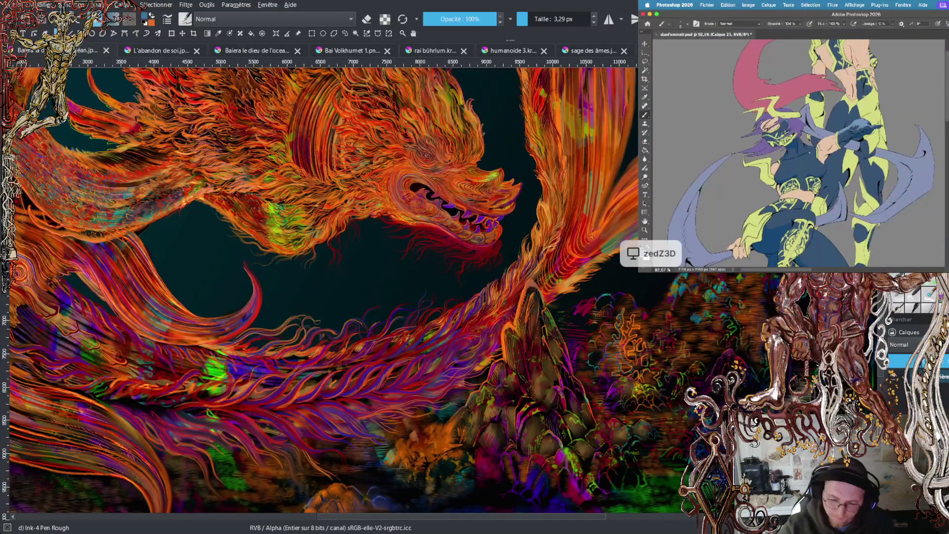
{"action": "scroll", "coordinate": [319, 291], "scroll_direction": "up", "scroll_amount": 3}
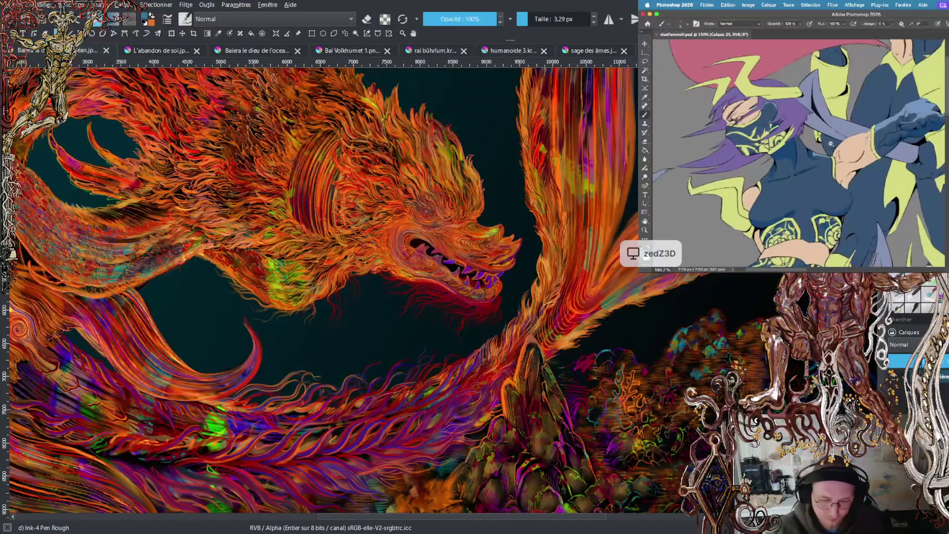
{"action": "scroll", "coordinate": [441, 283], "scroll_direction": "up", "scroll_amount": 5}
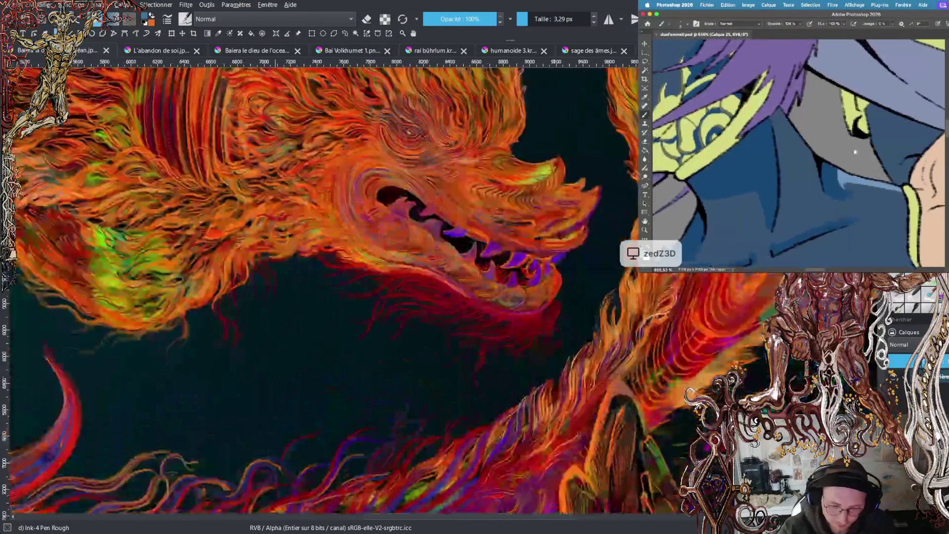
{"action": "scroll", "coordinate": [443, 94], "scroll_direction": "up", "scroll_amount": 1}
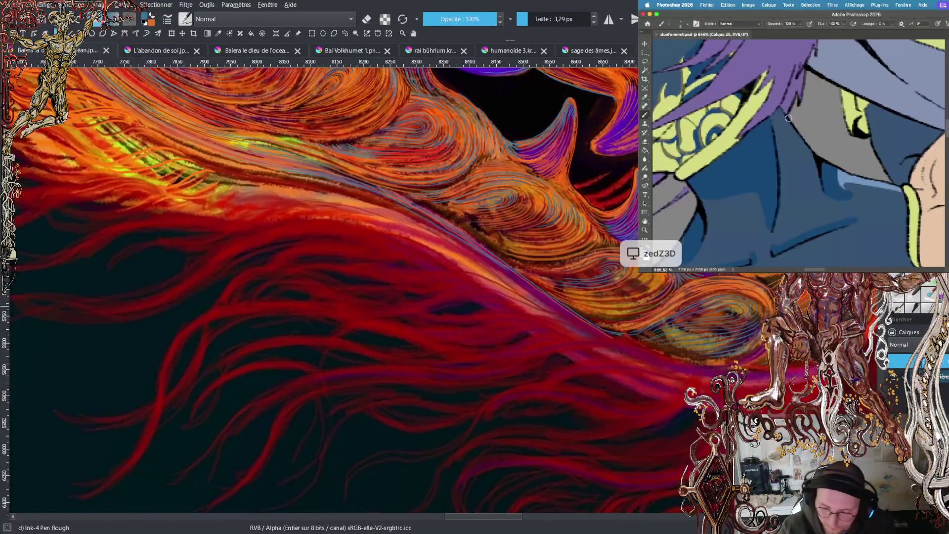
{"action": "scroll", "coordinate": [443, 94], "scroll_direction": "up", "scroll_amount": 1}
{"action": "scroll", "coordinate": [445, 290], "scroll_direction": "up", "scroll_amount": 2}
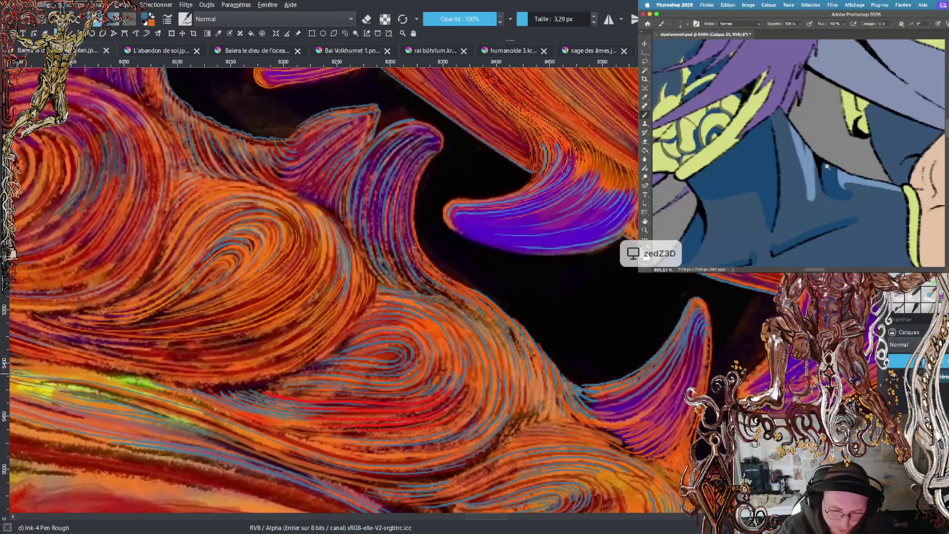
{"action": "scroll", "coordinate": [444, 290], "scroll_direction": "up", "scroll_amount": 4}
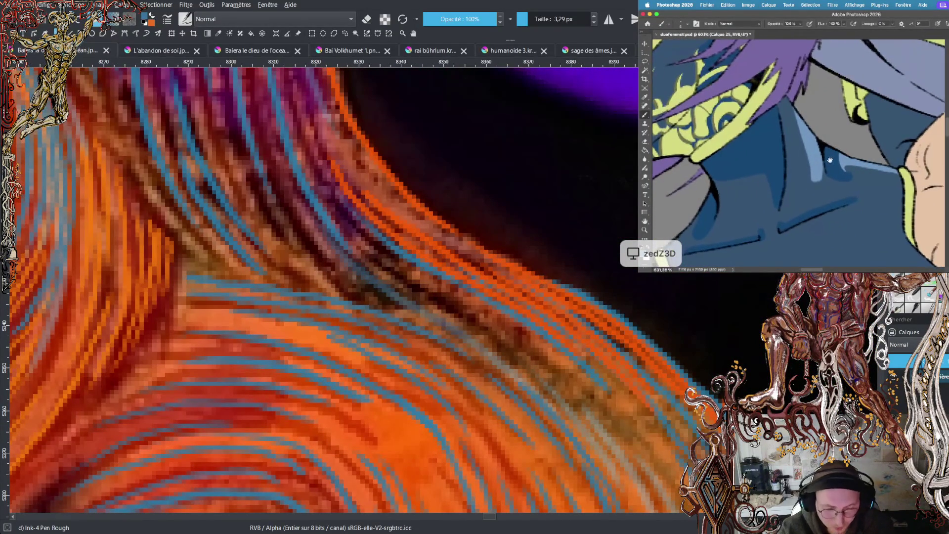
{"action": "scroll", "coordinate": [444, 290], "scroll_direction": "down", "scroll_amount": 3}
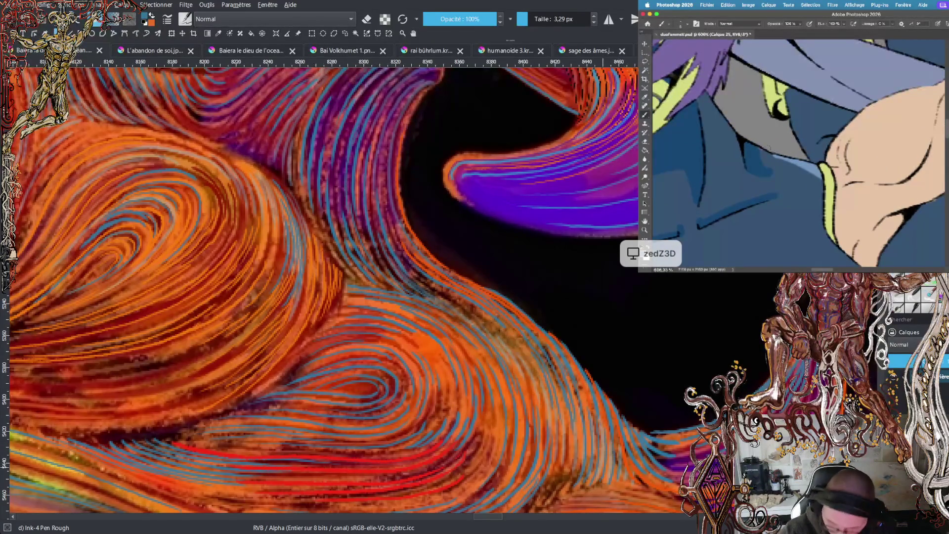
{"action": "key", "text": "minus"}
{"action": "key", "text": "minus"}
{"action": "key", "text": "minus"}
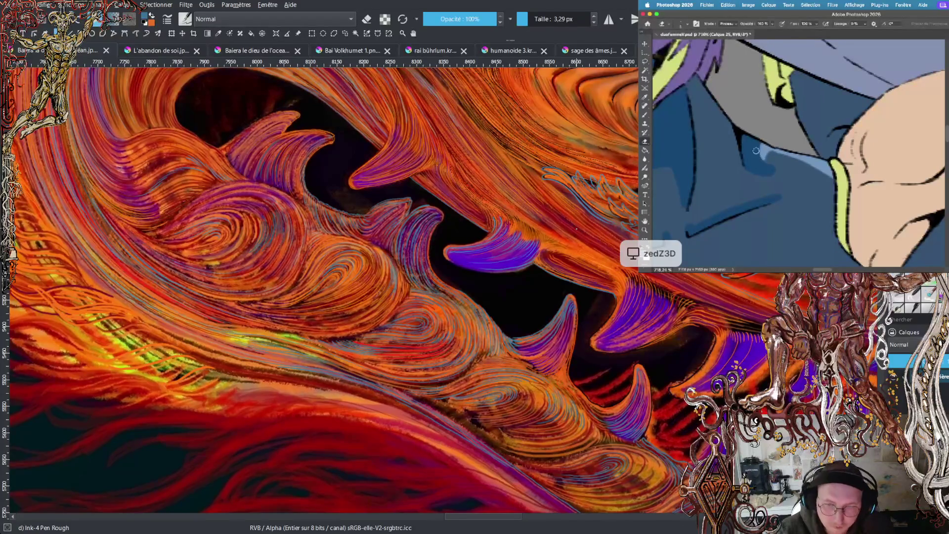
{"action": "key", "text": "plus"}
{"action": "key", "text": "plus"}
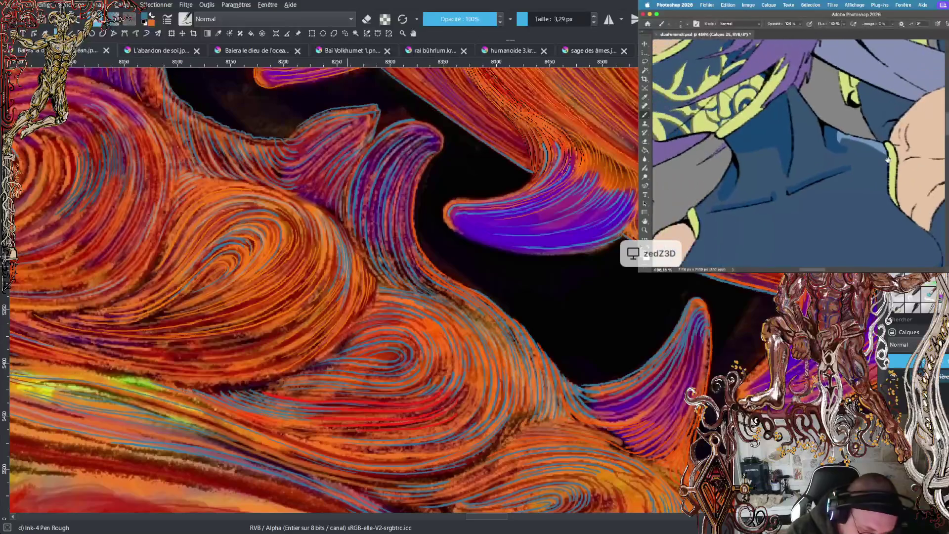
{"action": "scroll", "coordinate": [324, 289], "scroll_direction": "down", "scroll_amount": 3}
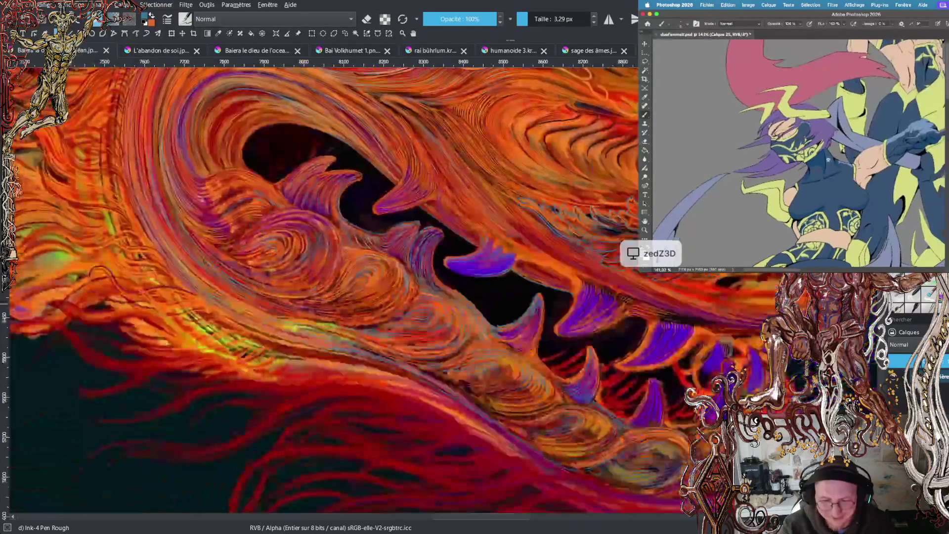
- Zoom on the mouth and draw a short thin blue-grey outline on the jaw swirl
{"action": "scroll", "coordinate": [445, 297], "scroll_direction": "down", "scroll_amount": 2}
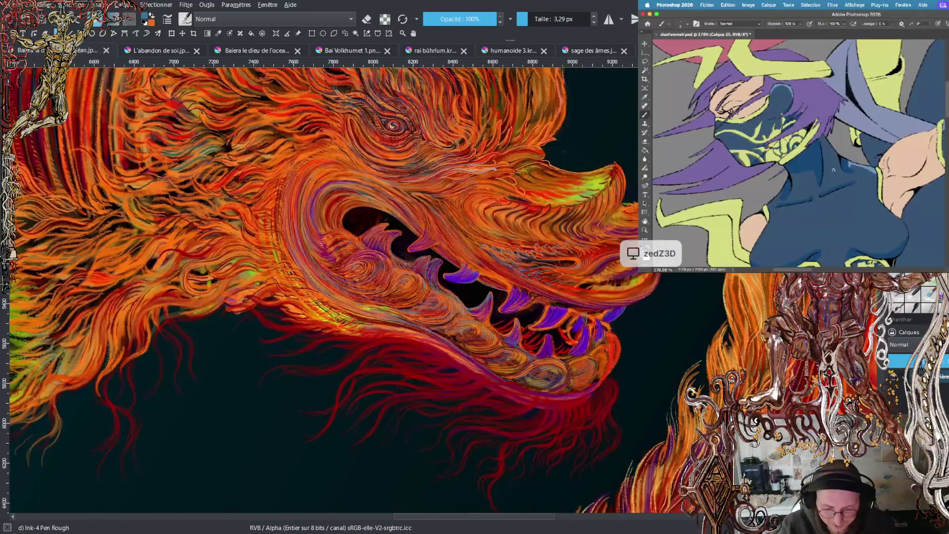
{"action": "scroll", "coordinate": [443, 257], "scroll_direction": "up", "scroll_amount": 4}
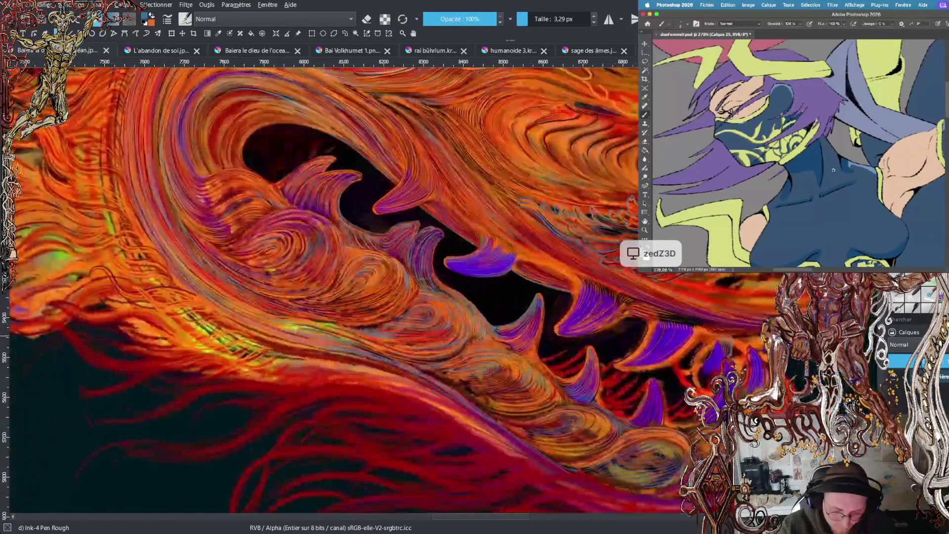
{"action": "scroll", "coordinate": [443, 257], "scroll_direction": "up", "scroll_amount": 2}
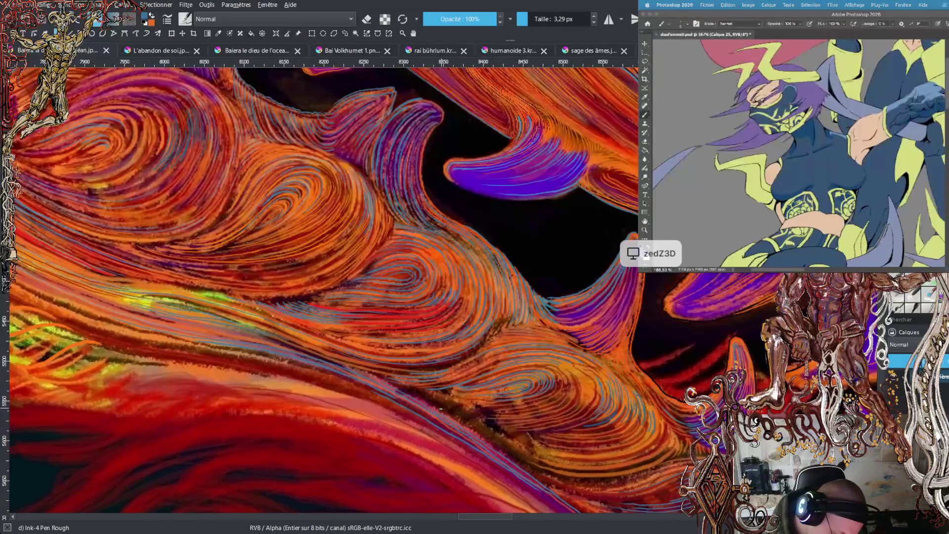
{"action": "left_click_drag", "start_coordinate": [444, 411], "coordinate": [464, 416]}
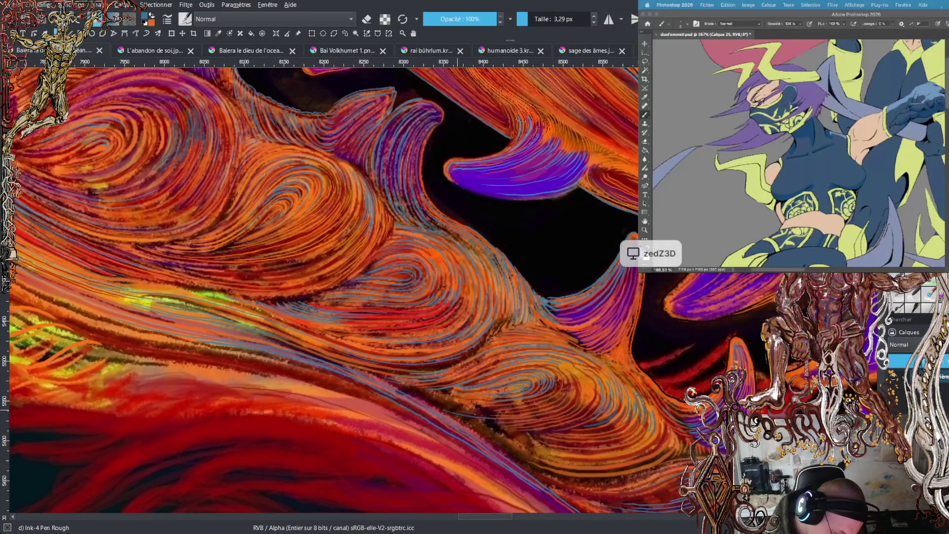
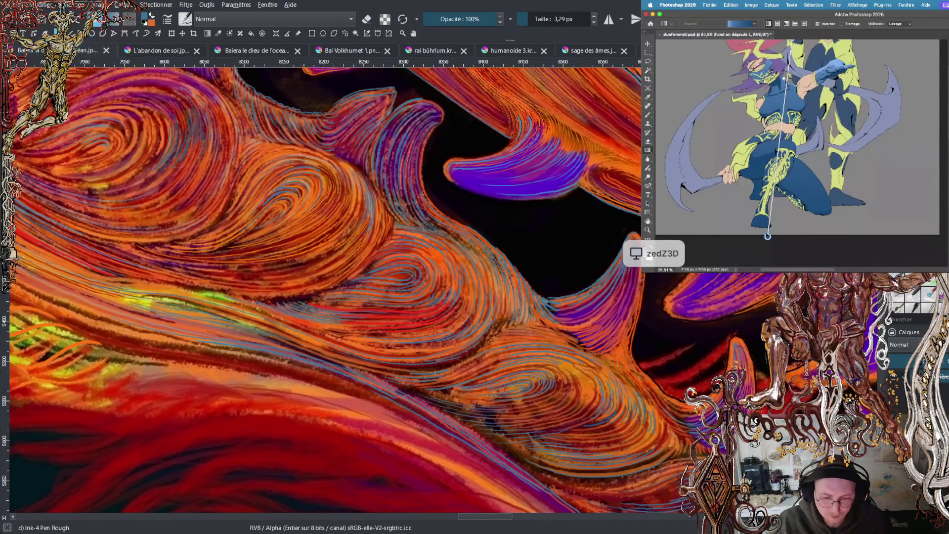
- Bring the purple teeth along the jaw into view and swap the foreground and background colours
{"action": "left_click_drag", "start_coordinate": [445, 296], "coordinate": [248, 274]}
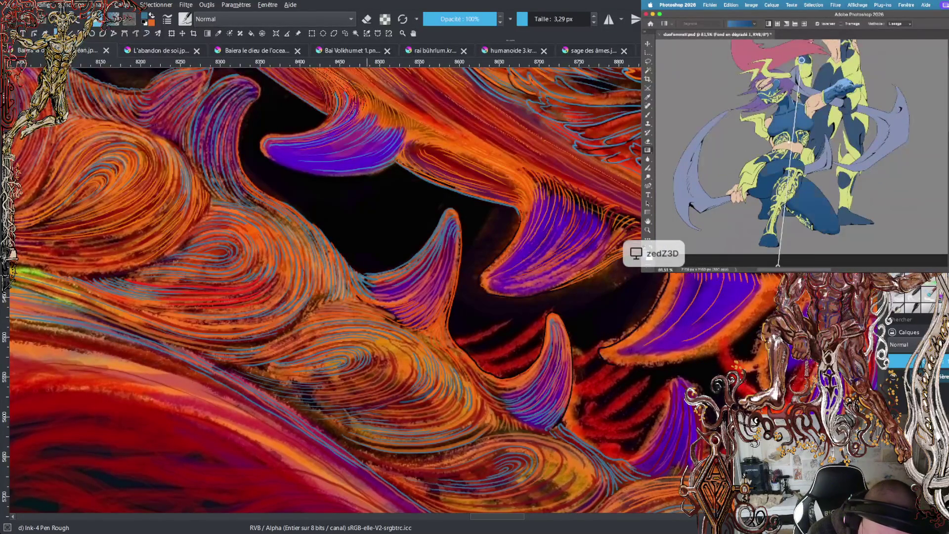
{"action": "key", "text": "x"}
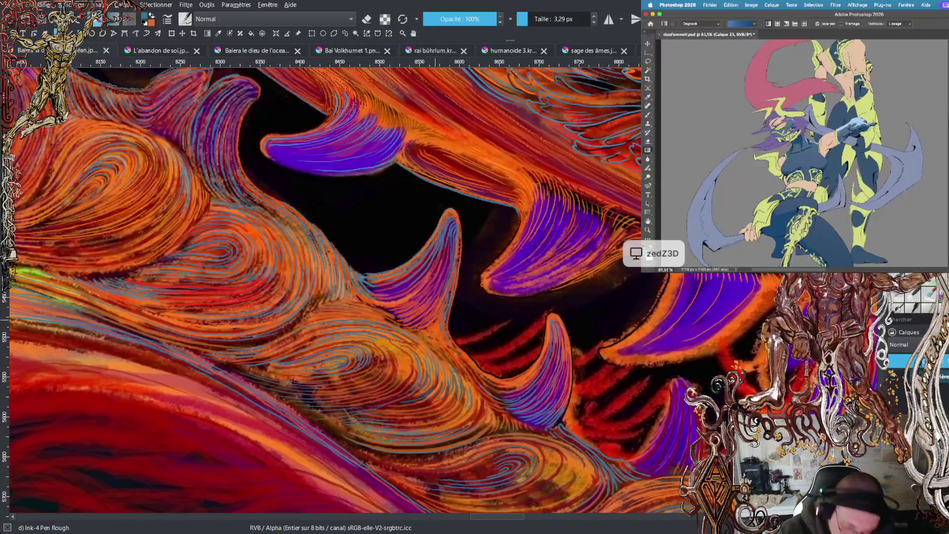
{"action": "scroll", "coordinate": [322, 287], "scroll_direction": "down", "scroll_amount": 5}
- Zoom out on the dragon's mouth in Krita and fit the Photoshop illustration to its window
{"action": "scroll", "coordinate": [322, 287], "scroll_direction": "up", "scroll_amount": 2}
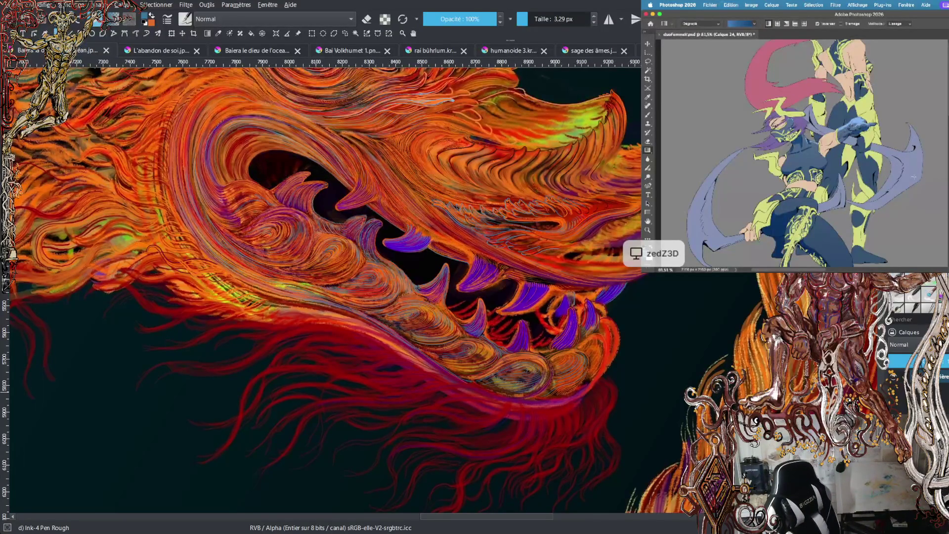
{"action": "key", "text": "super+0"}
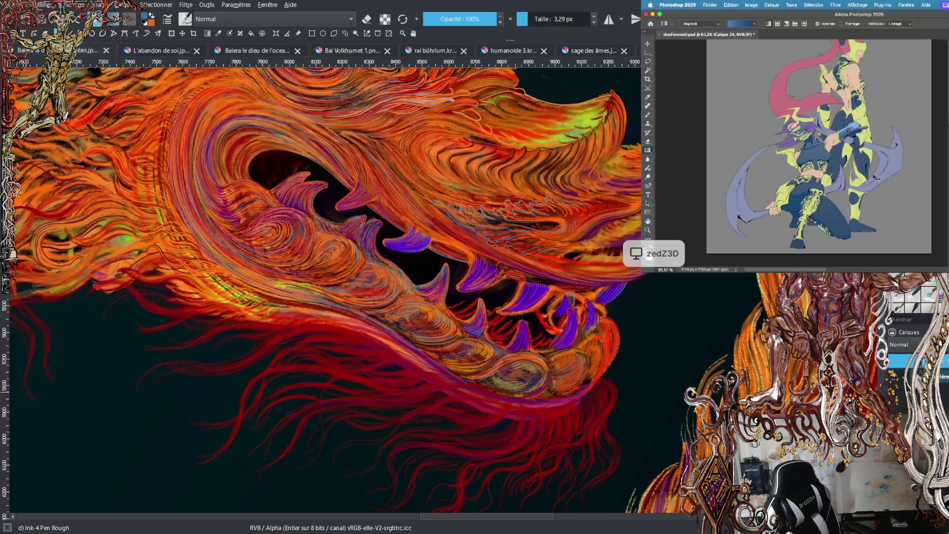
{"action": "left_click_drag", "start_coordinate": [873, 176], "coordinate": [853, 168]}
- Zoom in close on the masked character's face and purple hair and switch to the Eraser tool
{"action": "scroll", "coordinate": [819, 145], "scroll_direction": "up", "scroll_amount": 3}
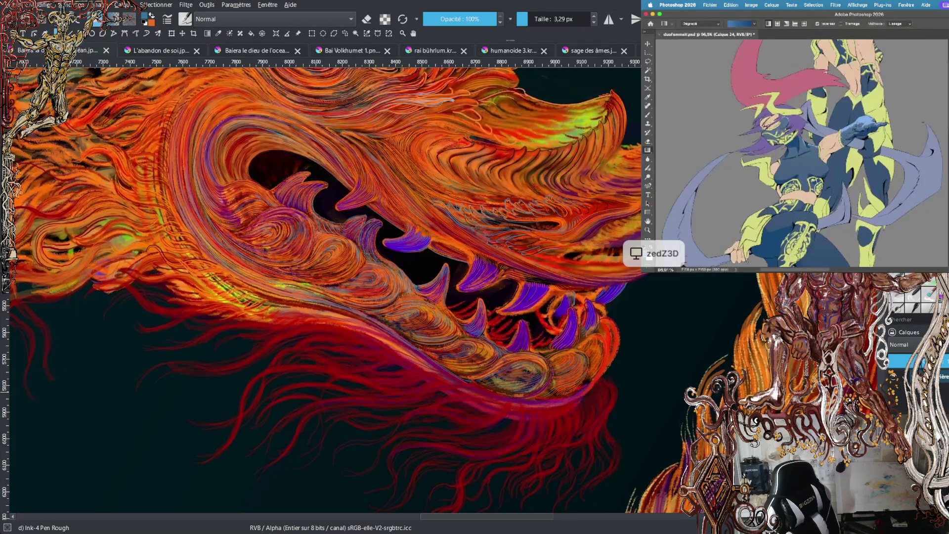
{"action": "left_click_drag", "start_coordinate": [893, 167], "coordinate": [893, 178]}
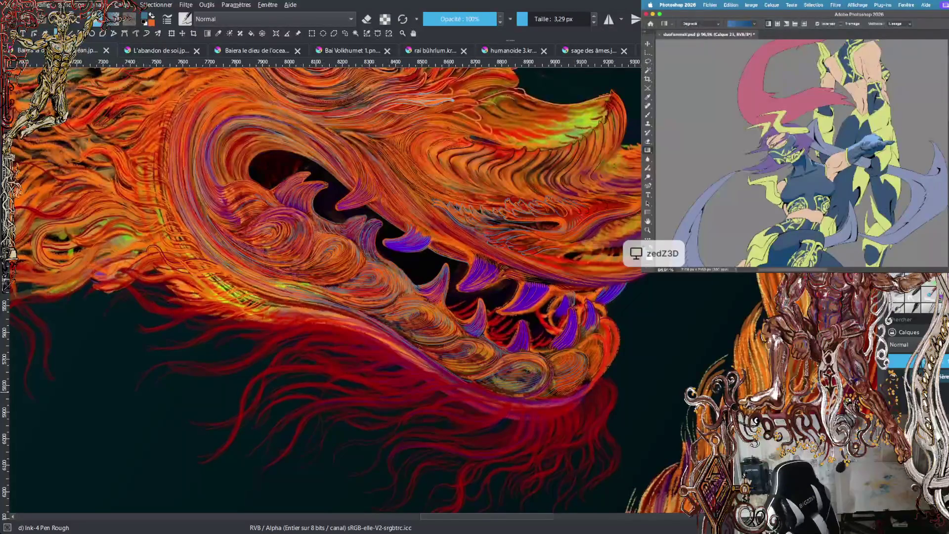
{"action": "left_click_drag", "start_coordinate": [860, 183], "coordinate": [853, 199]}
{"action": "scroll", "coordinate": [840, 187], "scroll_direction": "up", "scroll_amount": 2}
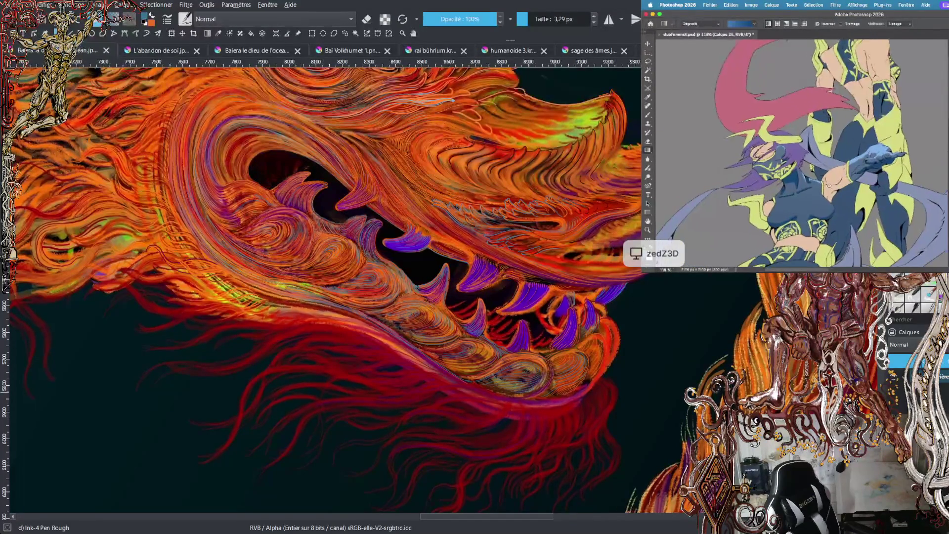
{"action": "scroll", "coordinate": [837, 182], "scroll_direction": "up", "scroll_amount": 1}
{"action": "key", "text": "e"}
{"action": "scroll", "coordinate": [841, 185], "scroll_direction": "up", "scroll_amount": 1}
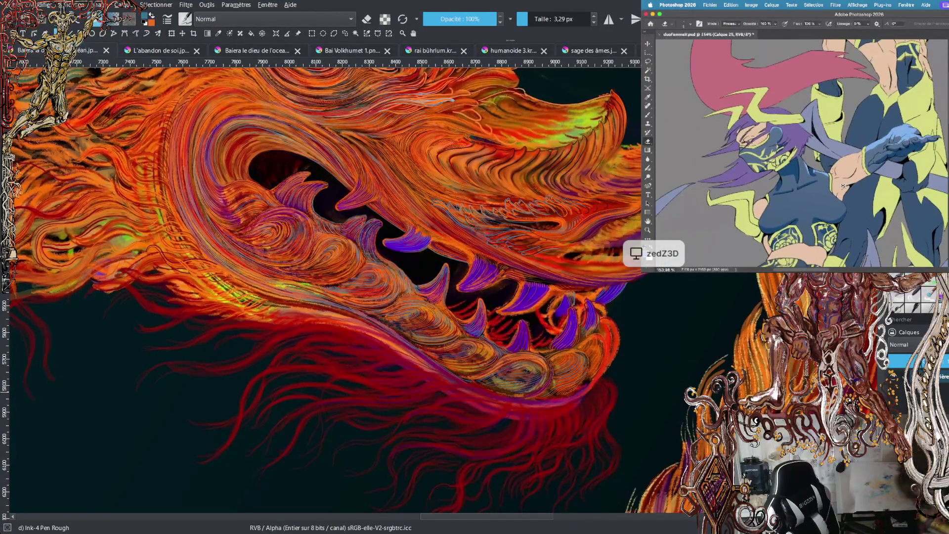
{"action": "scroll", "coordinate": [843, 187], "scroll_direction": "down", "scroll_amount": 1}
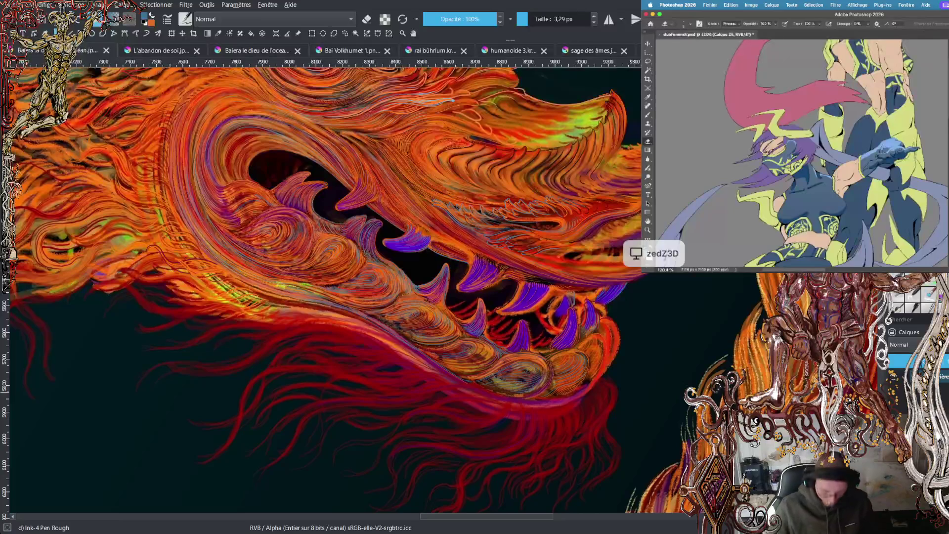
{"action": "scroll", "coordinate": [833, 175], "scroll_direction": "down", "scroll_amount": 1}
{"action": "scroll", "coordinate": [828, 170], "scroll_direction": "up", "scroll_amount": 5}
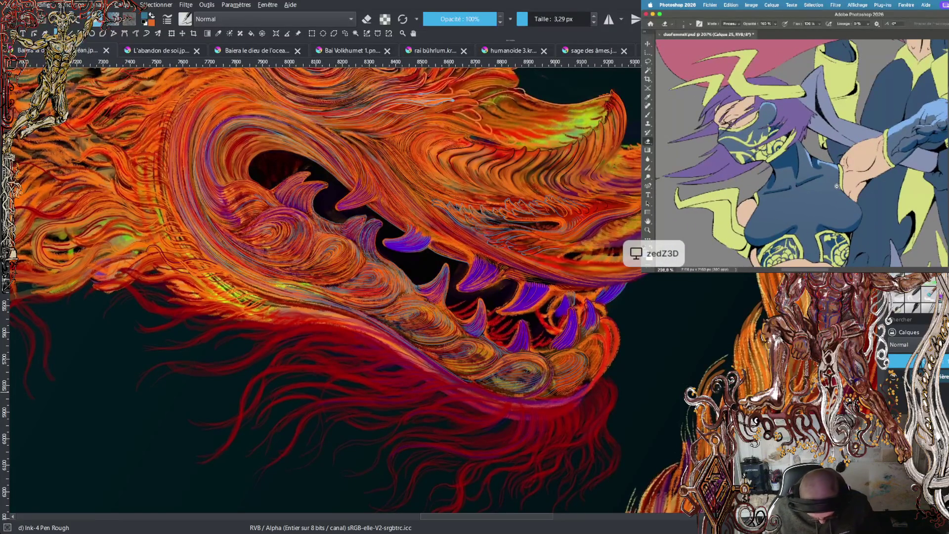
{"action": "scroll", "coordinate": [833, 187], "scroll_direction": "down", "scroll_amount": 3}
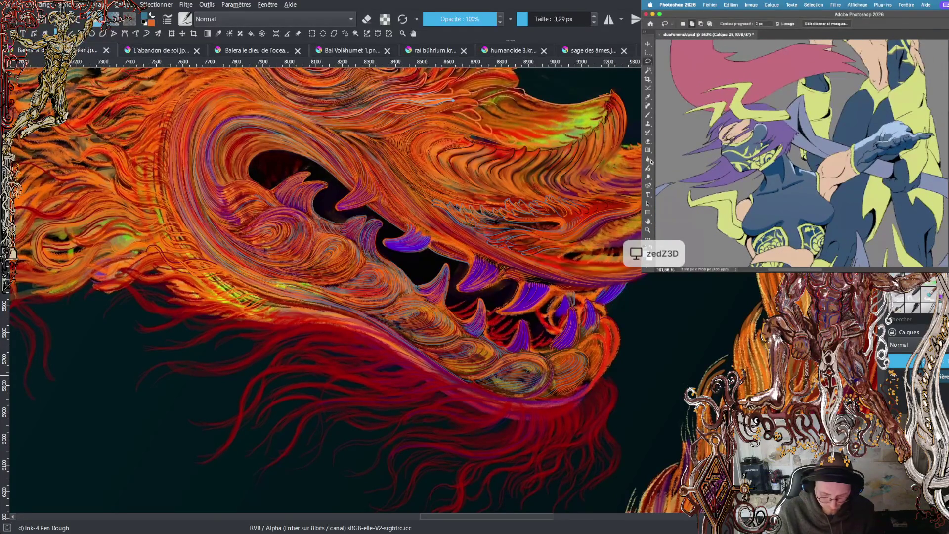
{"action": "scroll", "coordinate": [850, 153], "scroll_direction": "up", "scroll_amount": 3}
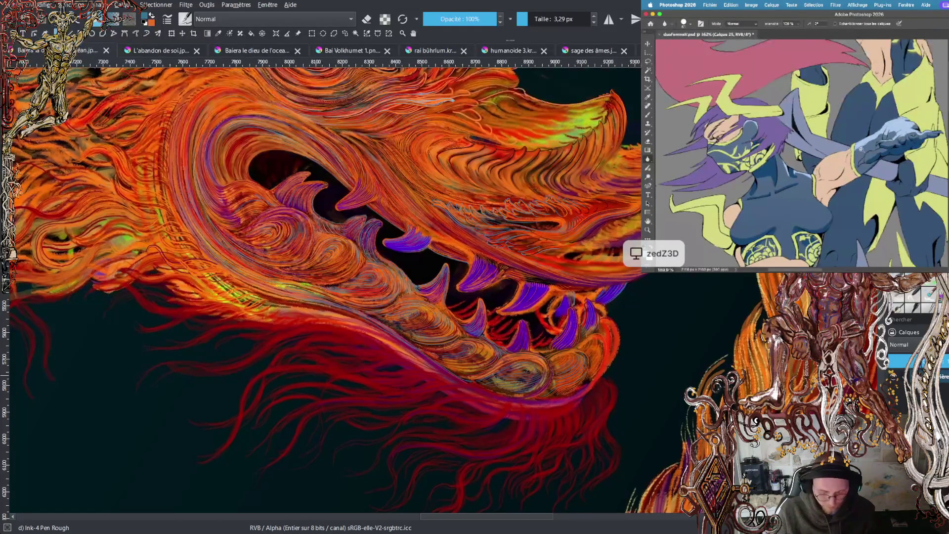
- Set the brush size to 25 px
{"action": "right_click", "coordinate": [836, 74]}
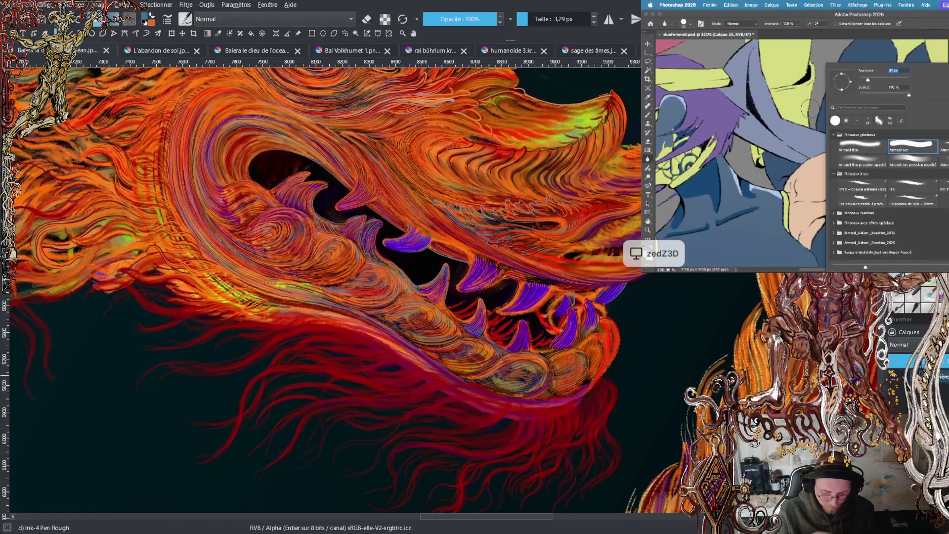
{"action": "left_click_drag", "start_coordinate": [868, 79], "coordinate": [860, 85]}
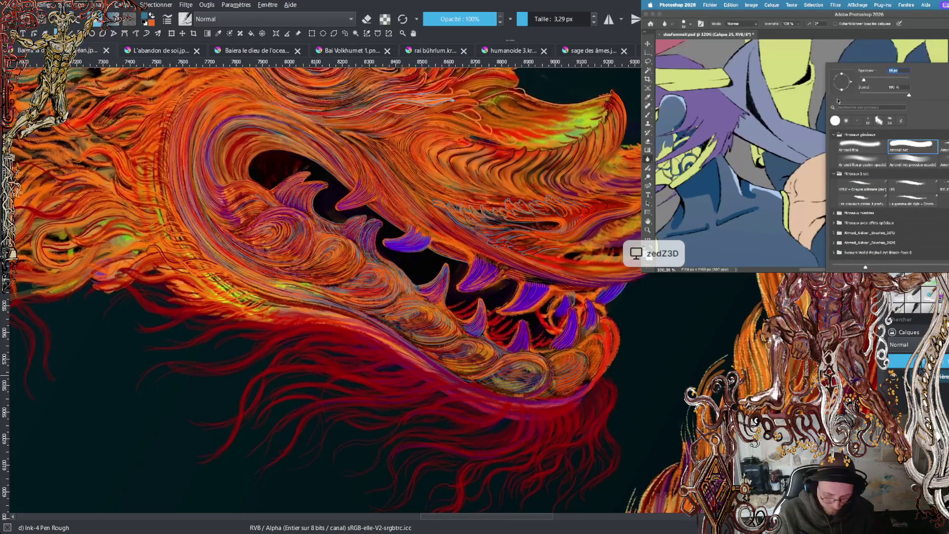
{"action": "key", "text": "Return"}
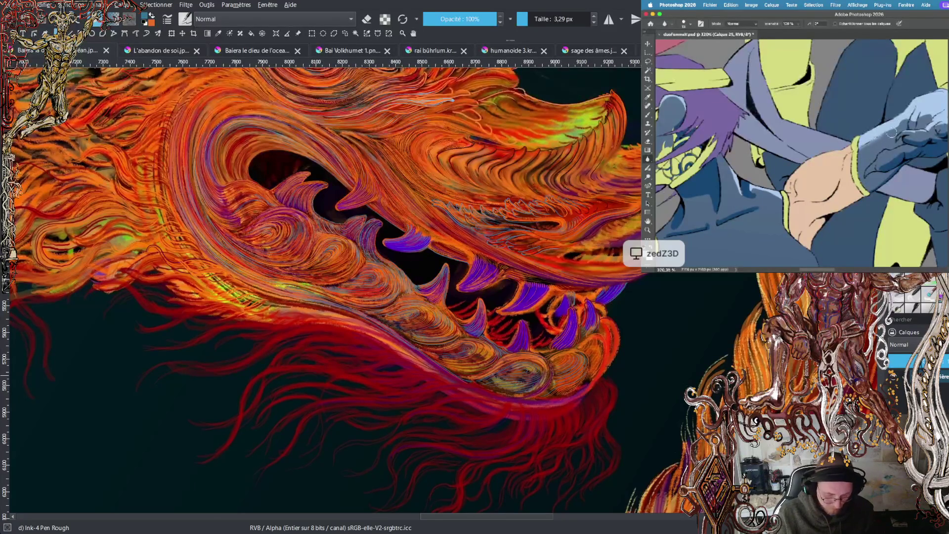
- Pan and zoom out to bring the outstretched hand and most of the character into view
{"action": "left_click_drag", "start_coordinate": [908, 133], "coordinate": [758, 187]}
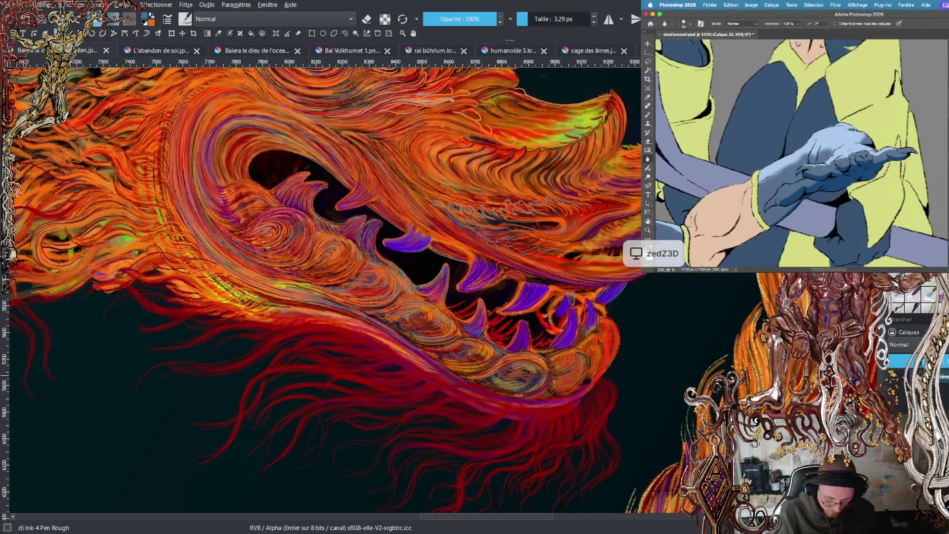
{"action": "scroll", "coordinate": [861, 138], "scroll_direction": "down", "scroll_amount": 4}
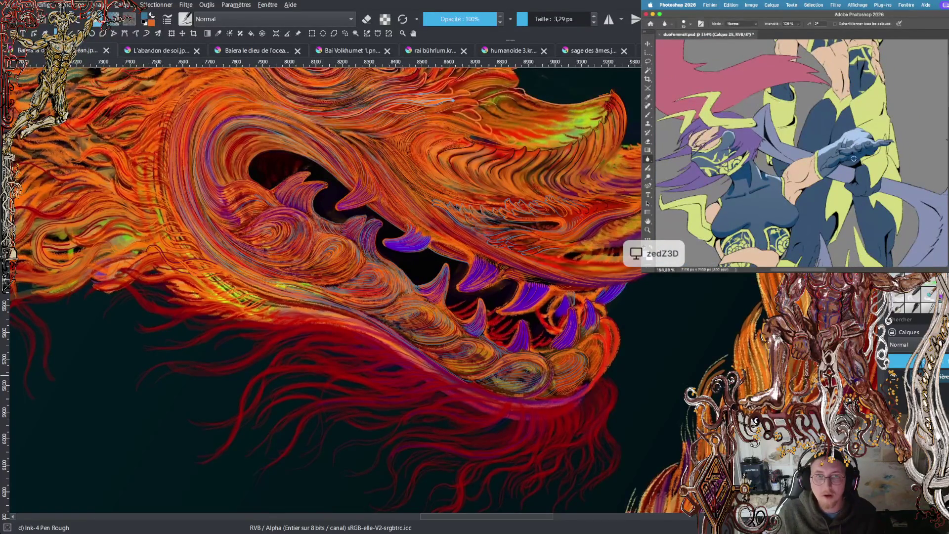
{"action": "left_click_drag", "start_coordinate": [845, 169], "coordinate": [866, 155]}
{"action": "scroll", "coordinate": [866, 155], "scroll_direction": "down", "scroll_amount": 2}
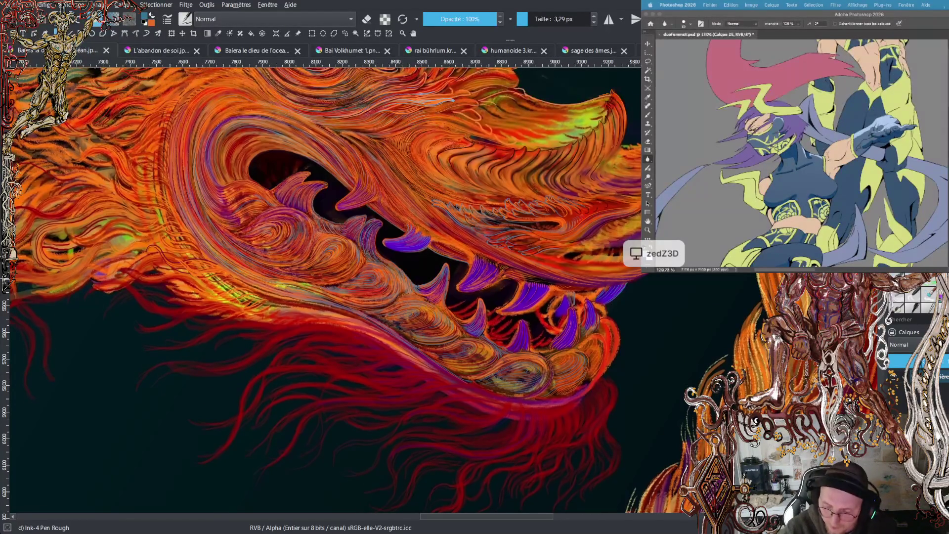
{"action": "scroll", "coordinate": [444, 495], "scroll_direction": "up", "scroll_amount": 3}
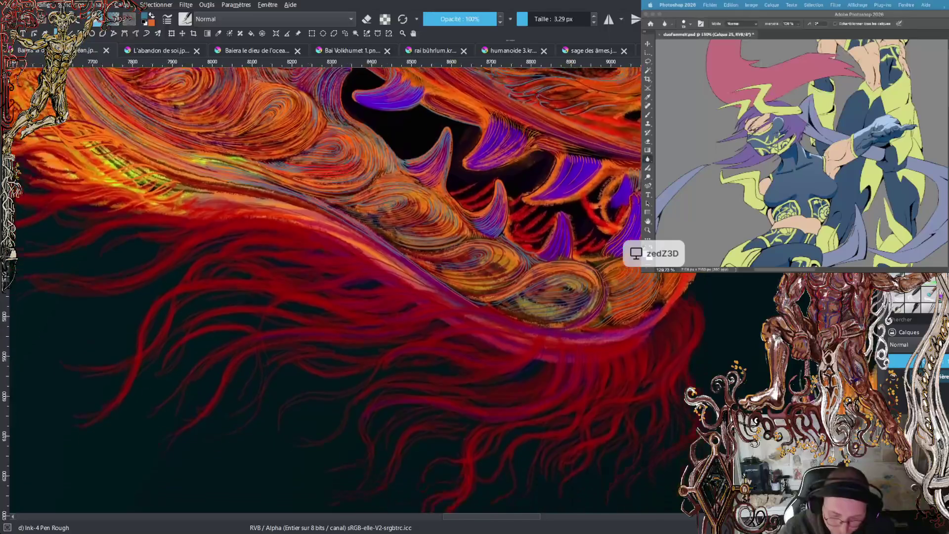
- Draw a thin Ink-4 Pen Rough line along the dragon's lower jaw edge
{"action": "scroll", "coordinate": [443, 227], "scroll_direction": "up", "scroll_amount": 4}
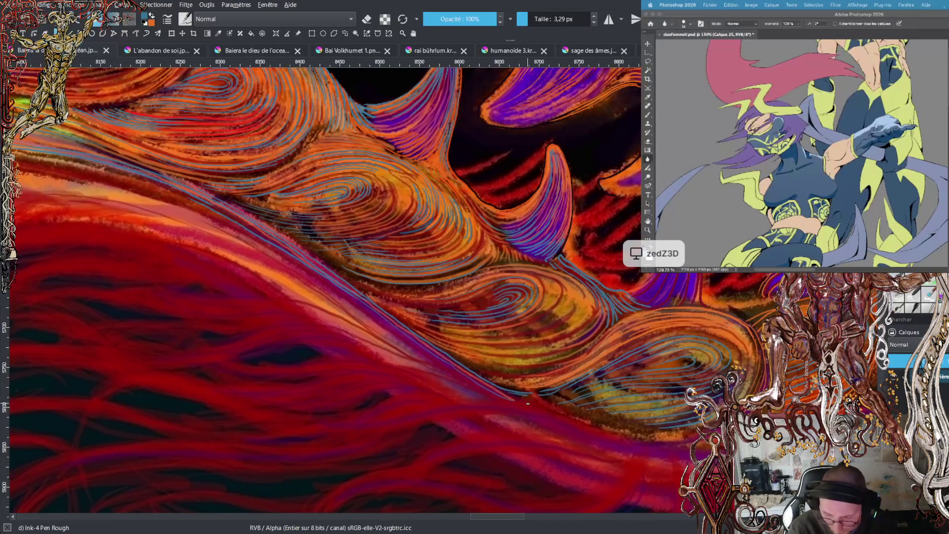
{"action": "mouse_move", "coordinate": [537, 407]}
{"action": "left_mouse_down"}
{"action": "mouse_move", "coordinate": [611, 413]}
{"action": "mouse_move", "coordinate": [653, 433]}
{"action": "left_mouse_up"}
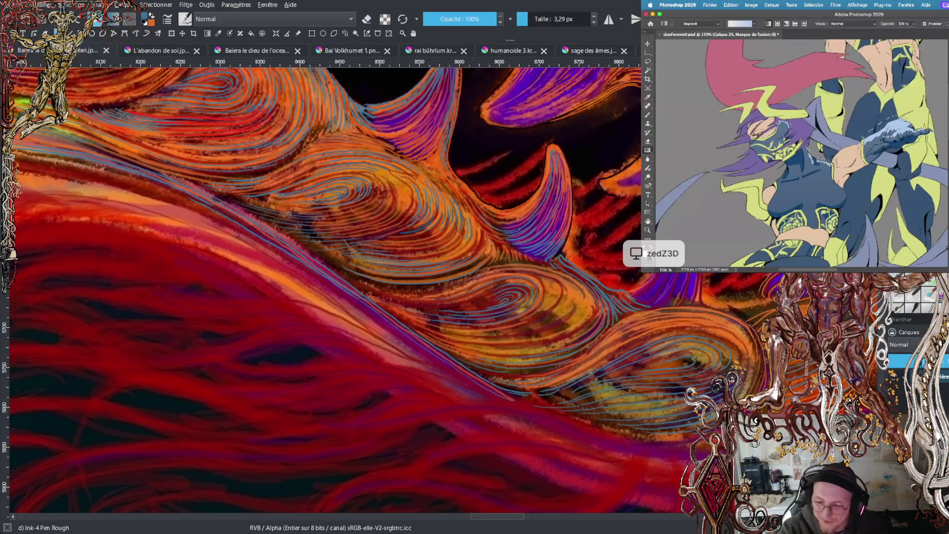
{"action": "scroll", "coordinate": [321, 291], "scroll_direction": "up", "scroll_amount": 5}
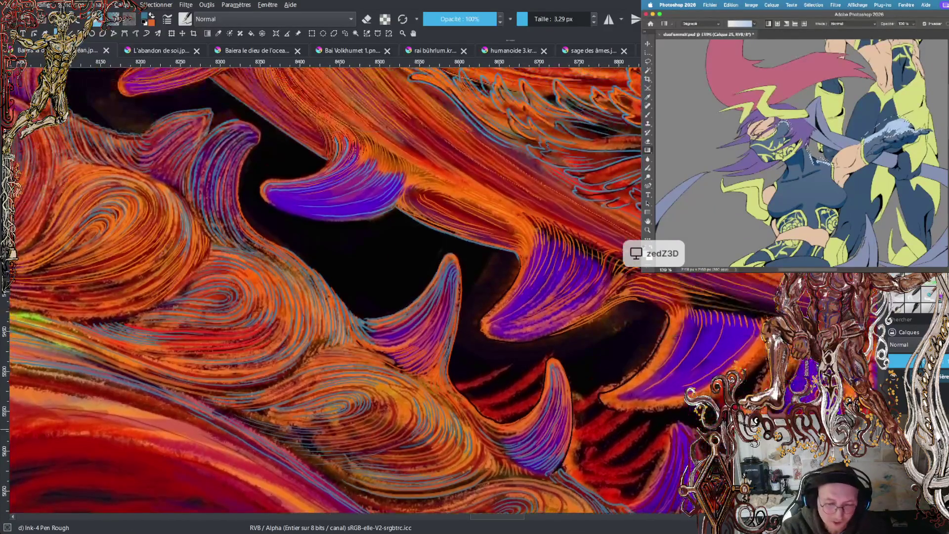
{"action": "scroll", "coordinate": [321, 292], "scroll_direction": "up", "scroll_amount": 5}
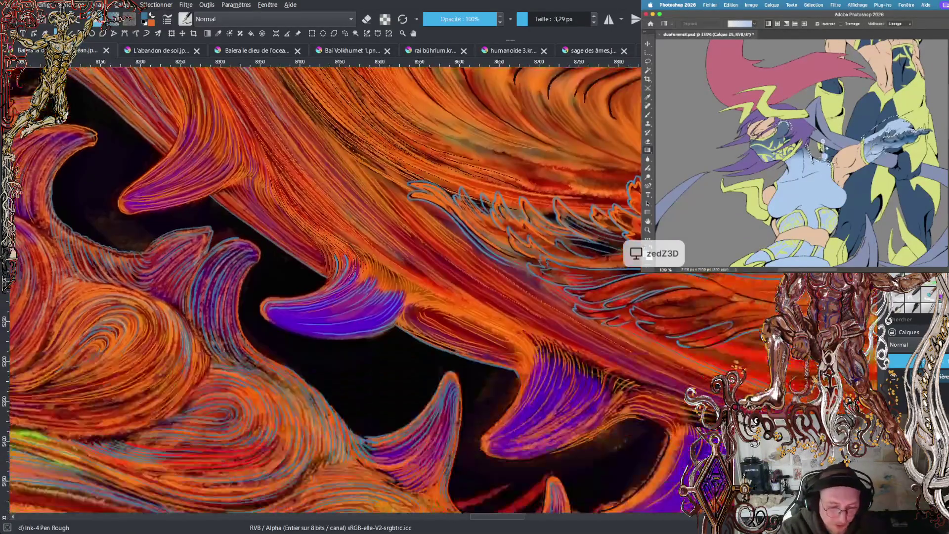
{"action": "scroll", "coordinate": [321, 292], "scroll_direction": "down", "scroll_amount": 5}
{"action": "left_click", "coordinate": [808, 187]}
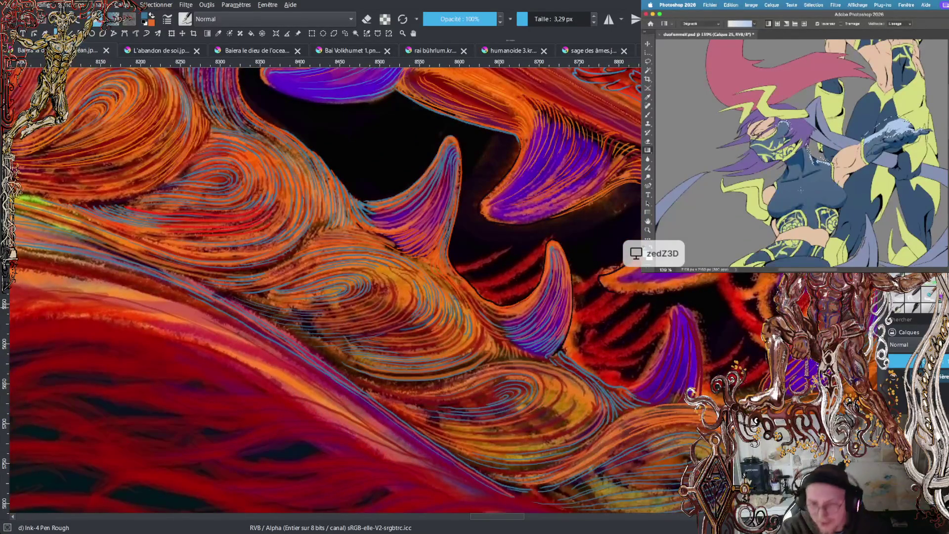
{"action": "key", "text": "l"}
{"action": "right_click", "coordinate": [835, 154]}
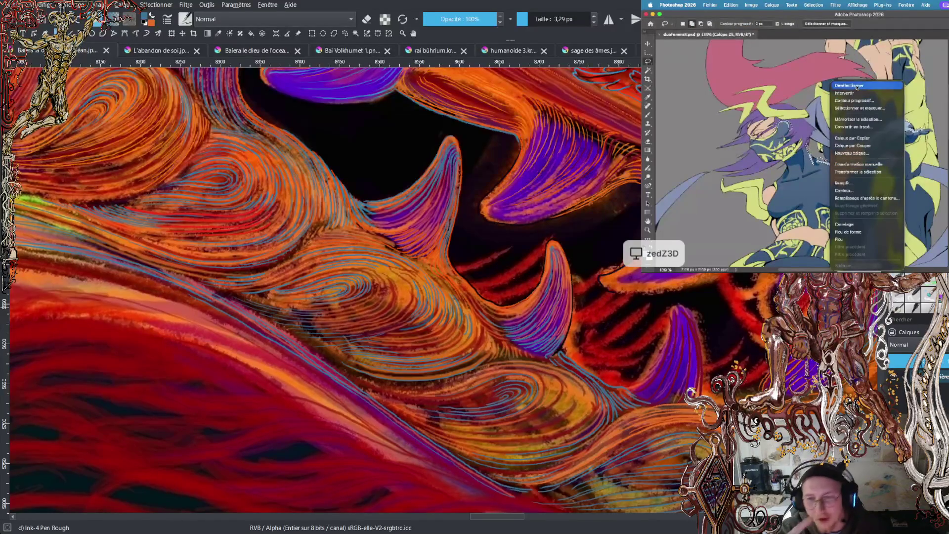
{"action": "left_click", "coordinate": [849, 85]}
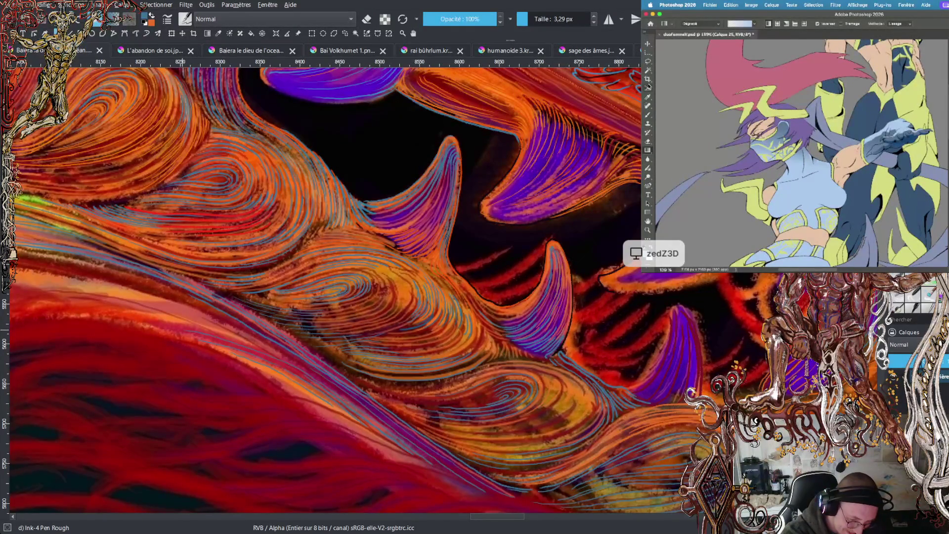
{"action": "left_click", "coordinate": [648, 70]}
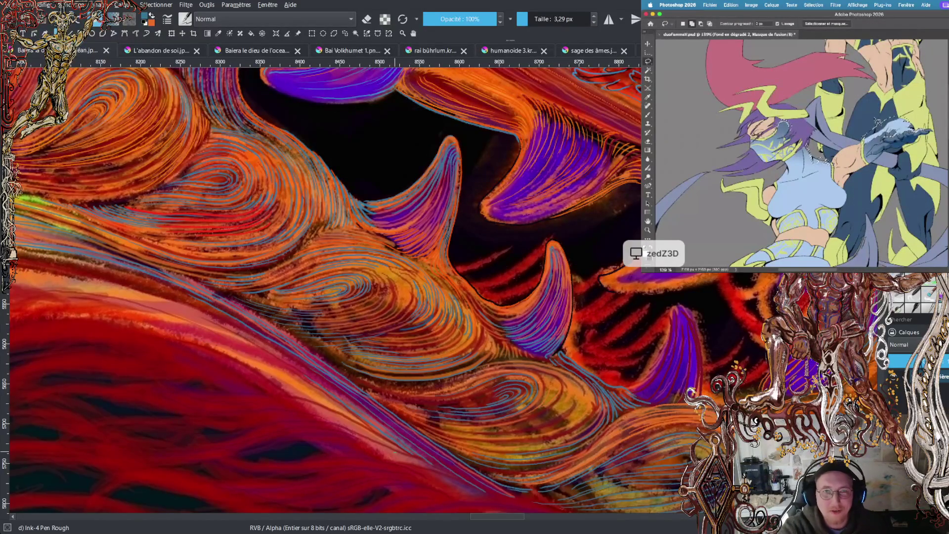
{"action": "scroll", "coordinate": [444, 289], "scroll_direction": "down", "scroll_amount": 3}
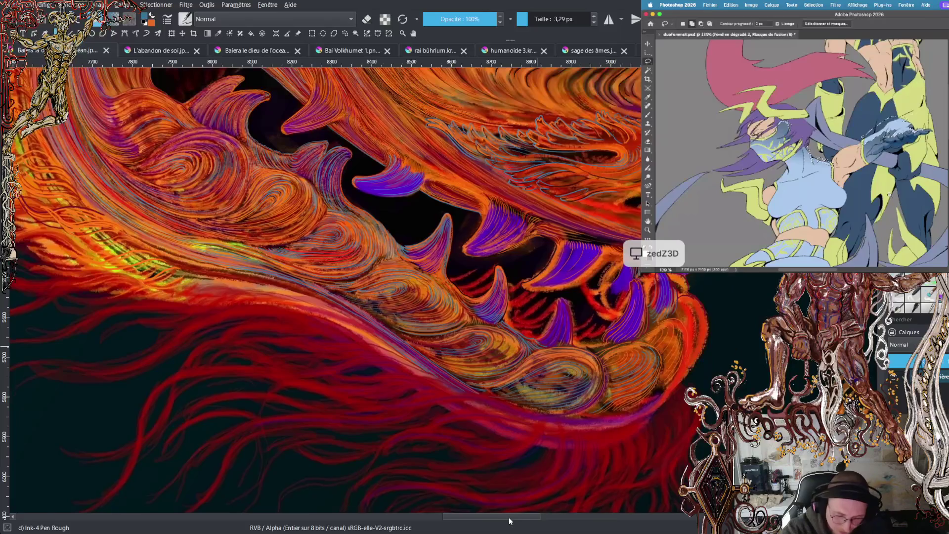
{"action": "scroll", "coordinate": [510, 517], "scroll_direction": "up", "scroll_amount": 3}
{"action": "scroll", "coordinate": [509, 517], "scroll_direction": "left", "scroll_amount": 5}
{"action": "scroll", "coordinate": [443, 279], "scroll_direction": "up", "scroll_amount": 3}
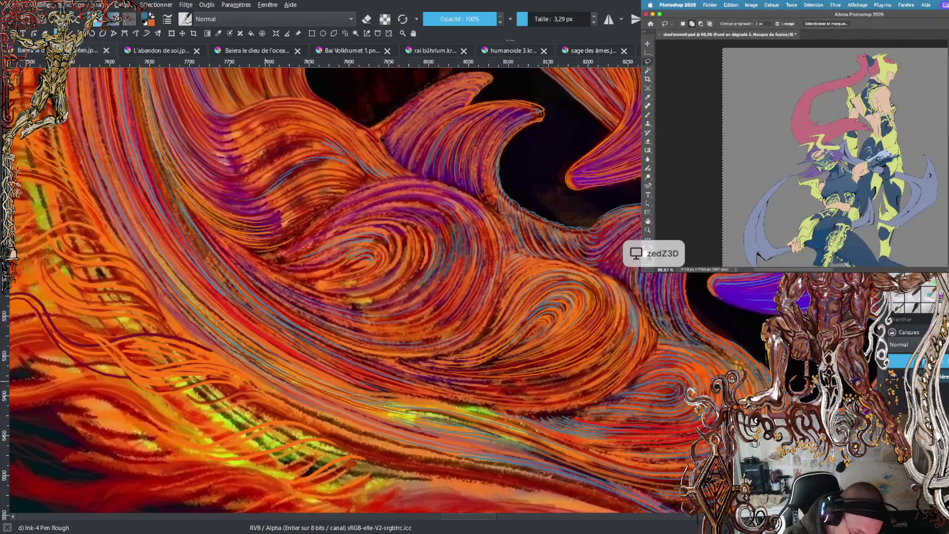
{"action": "right_click", "coordinate": [868, 148]}
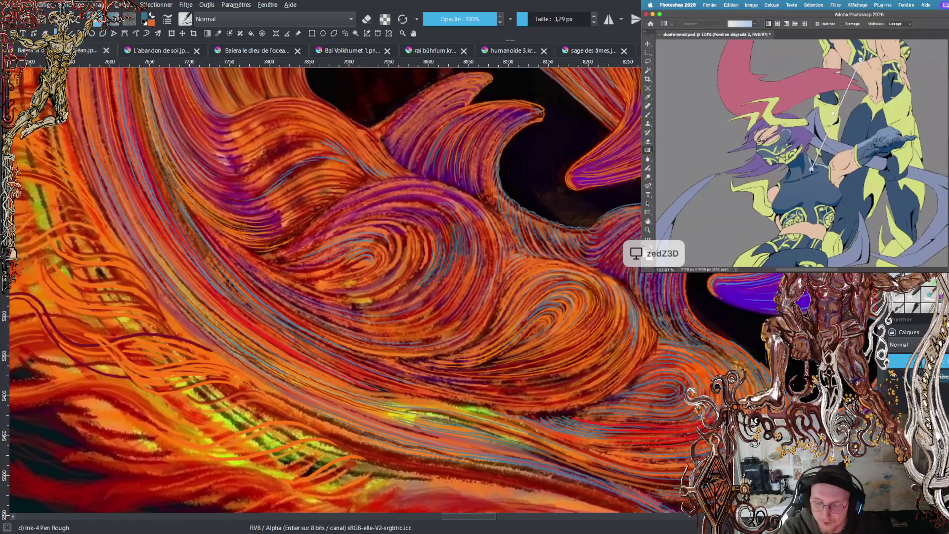
{"action": "scroll", "coordinate": [325, 290], "scroll_direction": "up", "scroll_amount": 3}
{"action": "scroll", "coordinate": [325, 290], "scroll_direction": "up", "scroll_amount": 3}
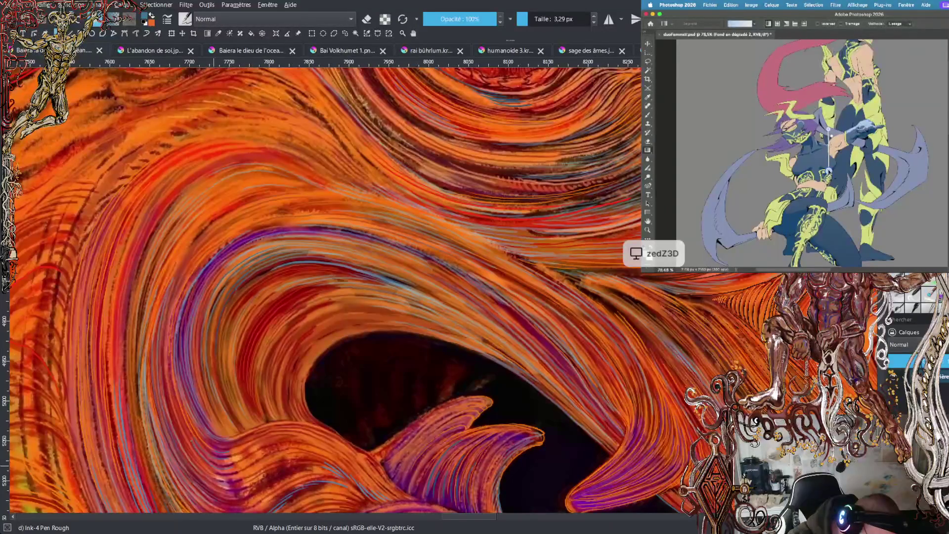
- Sample a blue from the line strokes and zoom out to see the eye and mouth
{"action": "left_click", "coordinate": [187, 416], "text": "ctrl"}
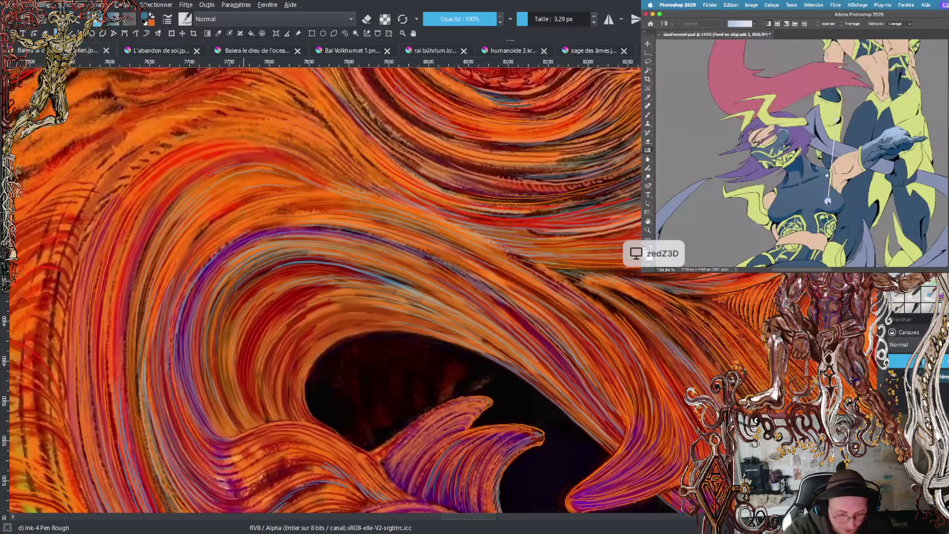
{"action": "key", "text": "minus"}
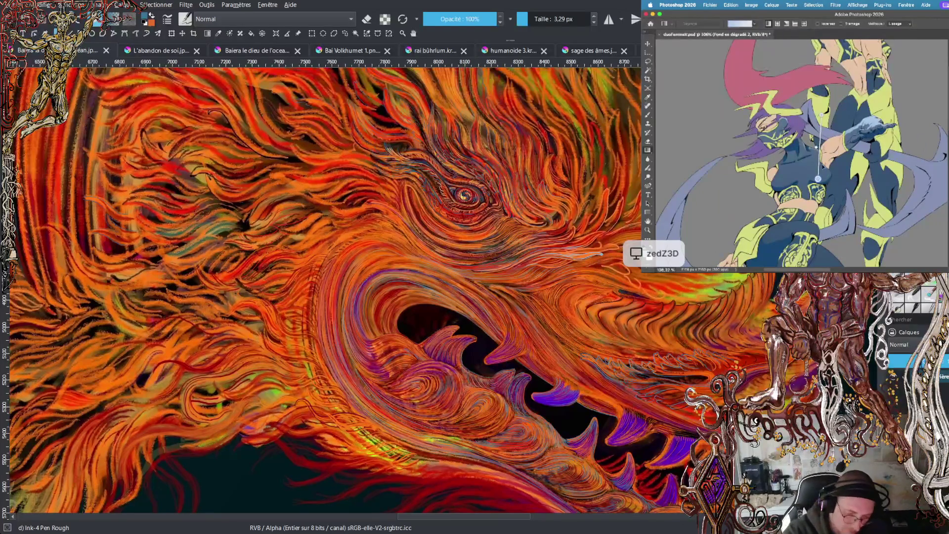
{"action": "scroll", "coordinate": [326, 287], "scroll_direction": "right", "scroll_amount": 5}
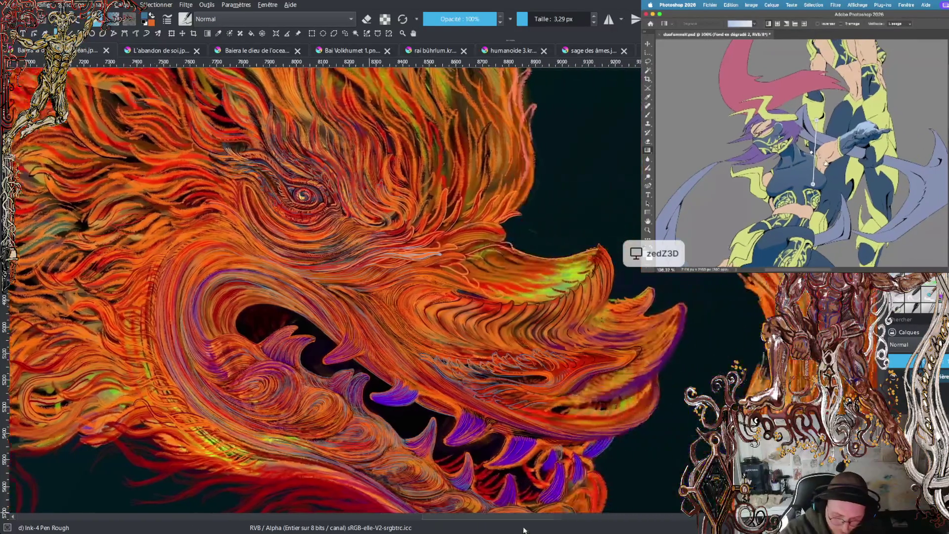
{"action": "scroll", "coordinate": [321, 287], "scroll_direction": "down", "scroll_amount": 3}
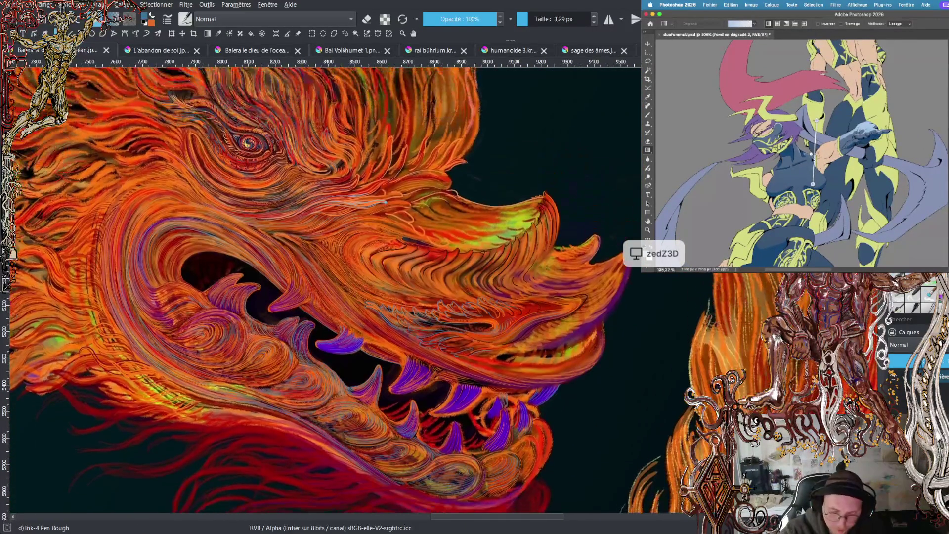
{"action": "scroll", "coordinate": [442, 297], "scroll_direction": "up", "scroll_amount": 3, "text": "ctrl"}
{"action": "scroll", "coordinate": [435, 297], "scroll_direction": "up", "scroll_amount": 2, "text": "ctrl"}
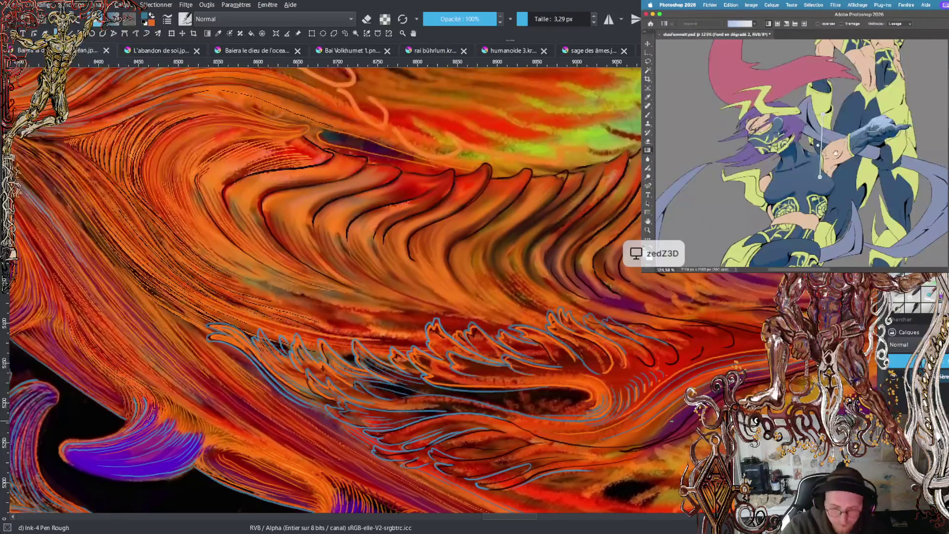
{"action": "scroll", "coordinate": [444, 289], "scroll_direction": "down", "scroll_amount": 5}
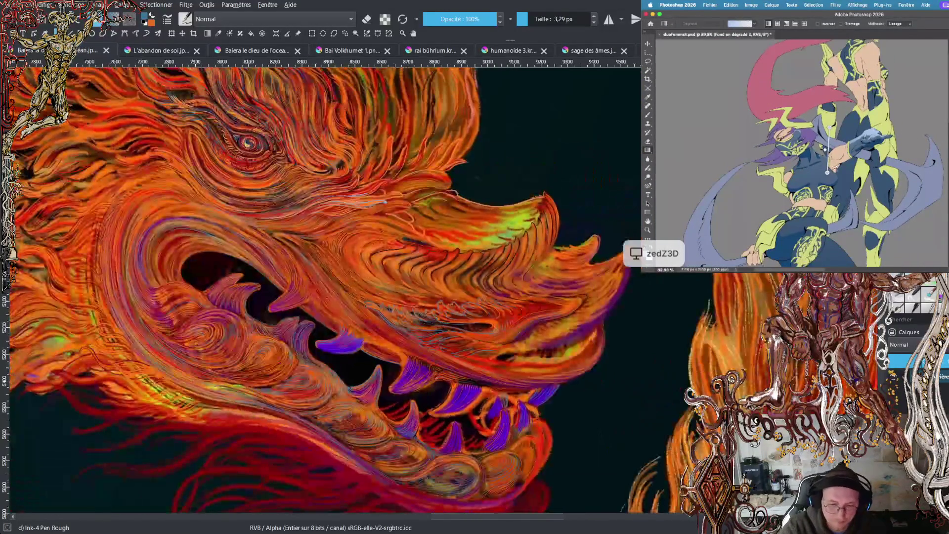
{"action": "scroll", "coordinate": [441, 289], "scroll_direction": "down", "scroll_amount": 2}
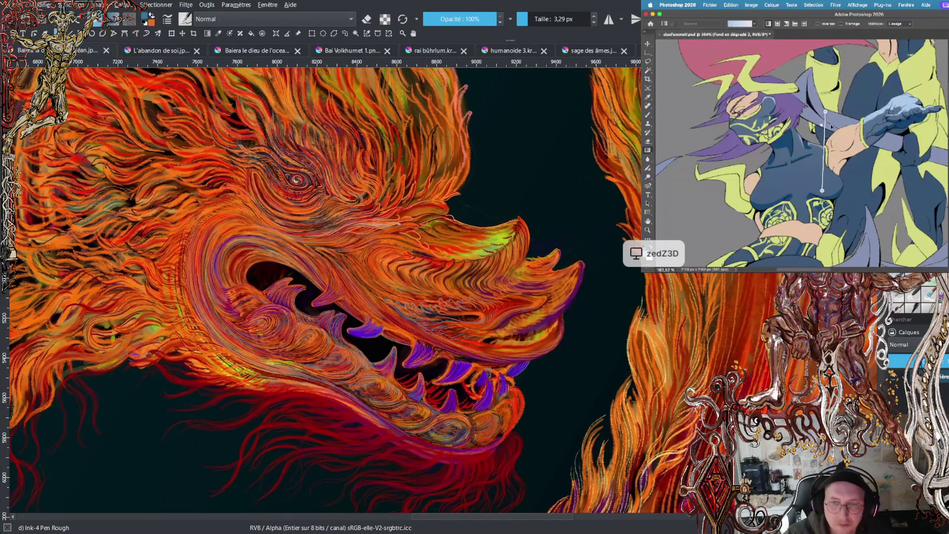
{"action": "scroll", "coordinate": [297, 292], "scroll_direction": "up", "scroll_amount": 2}
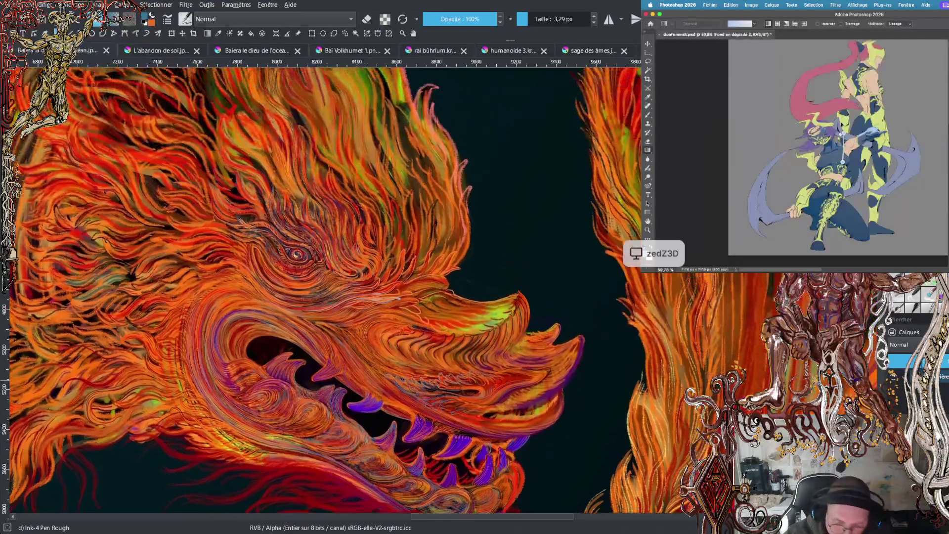
{"action": "scroll", "coordinate": [444, 248], "scroll_direction": "up", "scroll_amount": 3}
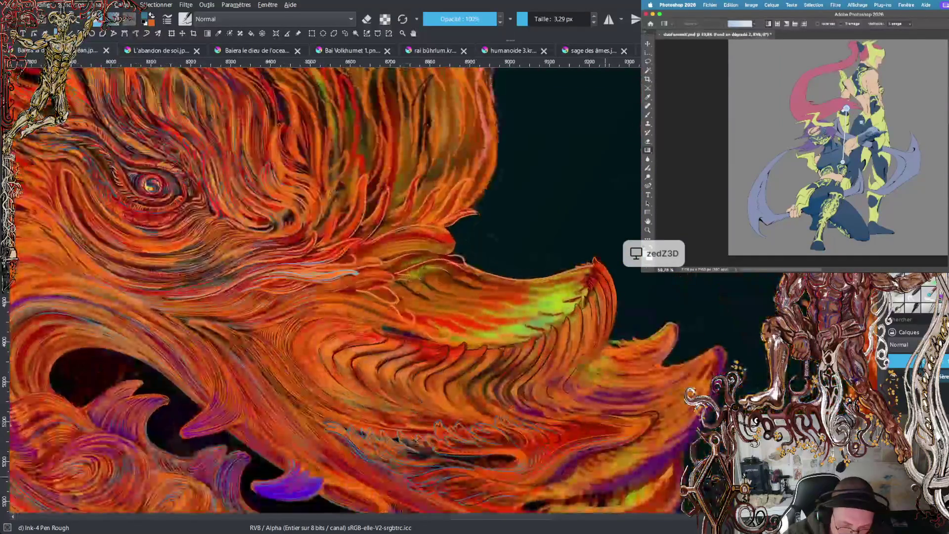
{"action": "scroll", "coordinate": [520, 520], "scroll_direction": "up", "scroll_amount": 3}
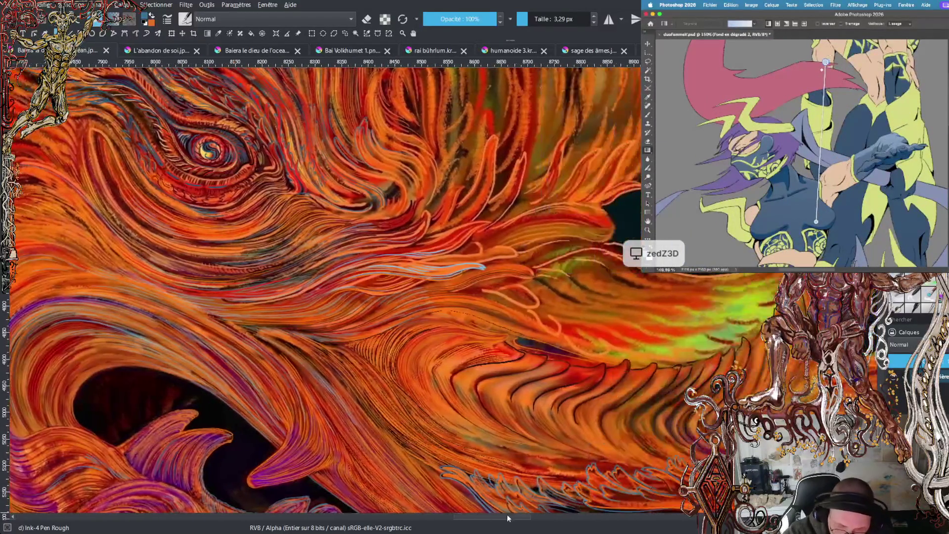
{"action": "scroll", "coordinate": [321, 291], "scroll_direction": "up", "scroll_amount": 3}
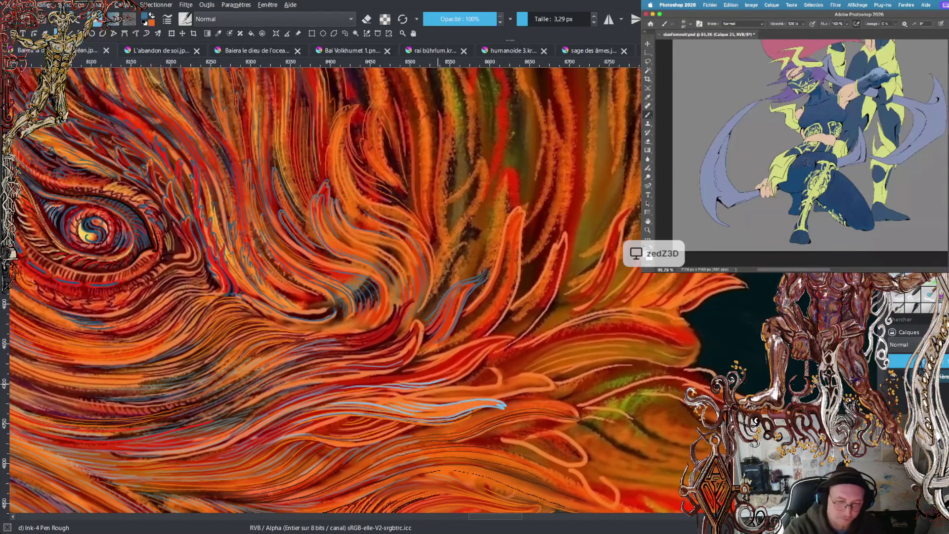
- Zoom in and back out on the hair near the dragon's spiral eye
{"action": "scroll", "coordinate": [321, 289], "scroll_direction": "up", "scroll_amount": 3}
{"action": "scroll", "coordinate": [321, 289], "scroll_direction": "down", "scroll_amount": 4}
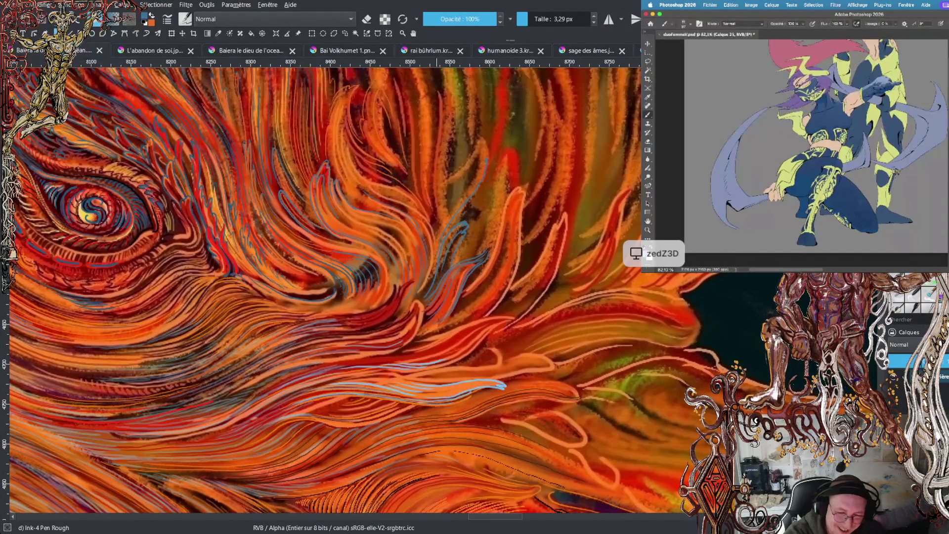
- Add a short blue stroke to the hair lines, then zoom out to the whole head
{"action": "left_click_drag", "start_coordinate": [476, 159], "coordinate": [468, 173]}
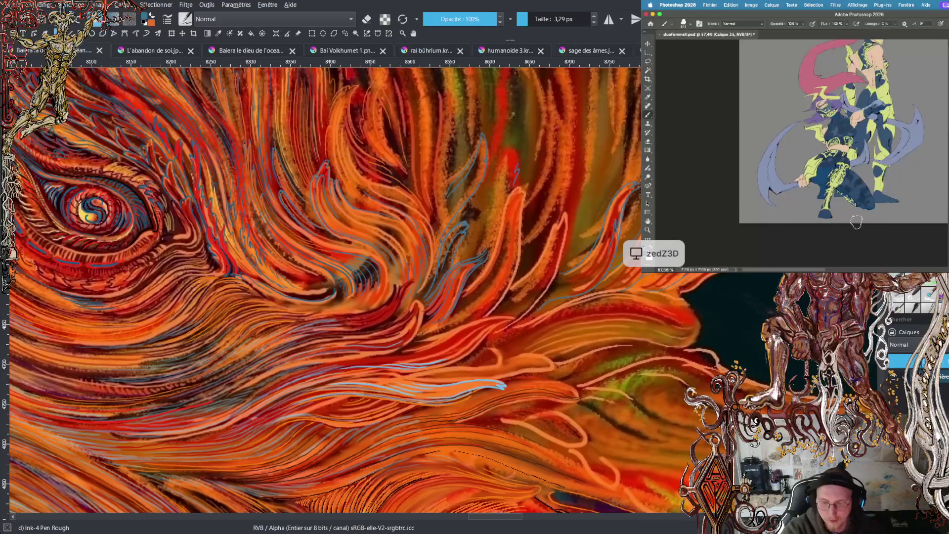
{"action": "key", "text": "minus"}
{"action": "key", "text": "minus"}
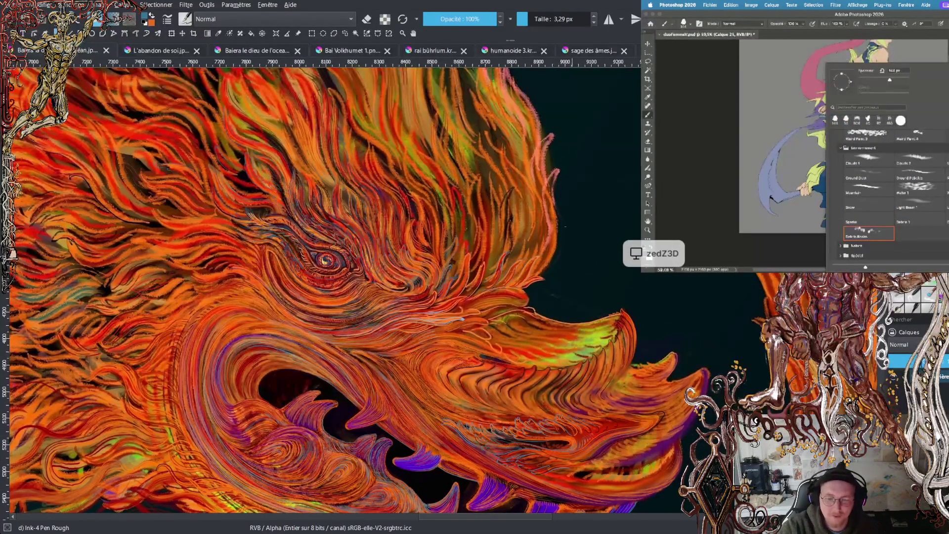
{"action": "scroll", "coordinate": [327, 247], "scroll_direction": "up", "scroll_amount": 5}
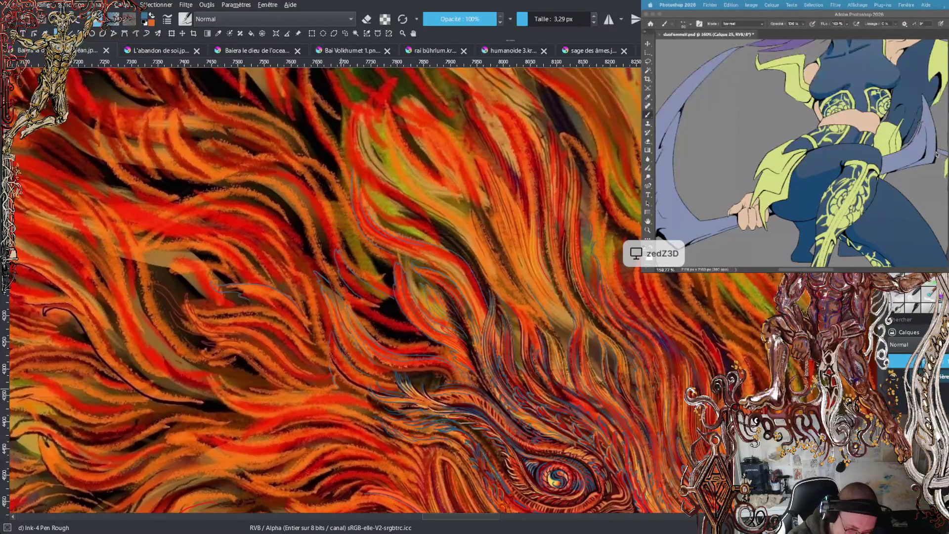
- Bring the Photoshop character reference forward and zoom and pan to frame the figures
{"action": "left_click", "coordinate": [835, 158]}
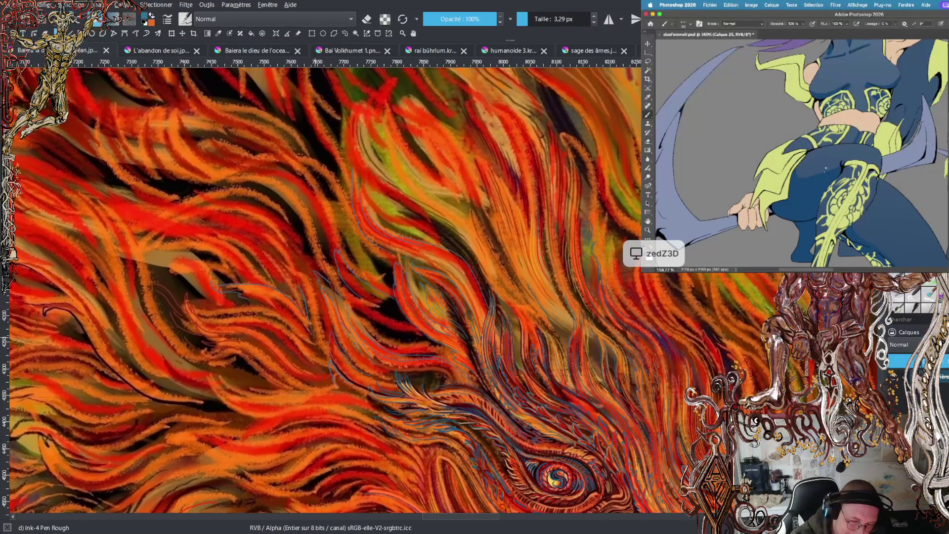
{"action": "scroll", "coordinate": [828, 175], "scroll_direction": "down", "scroll_amount": 5}
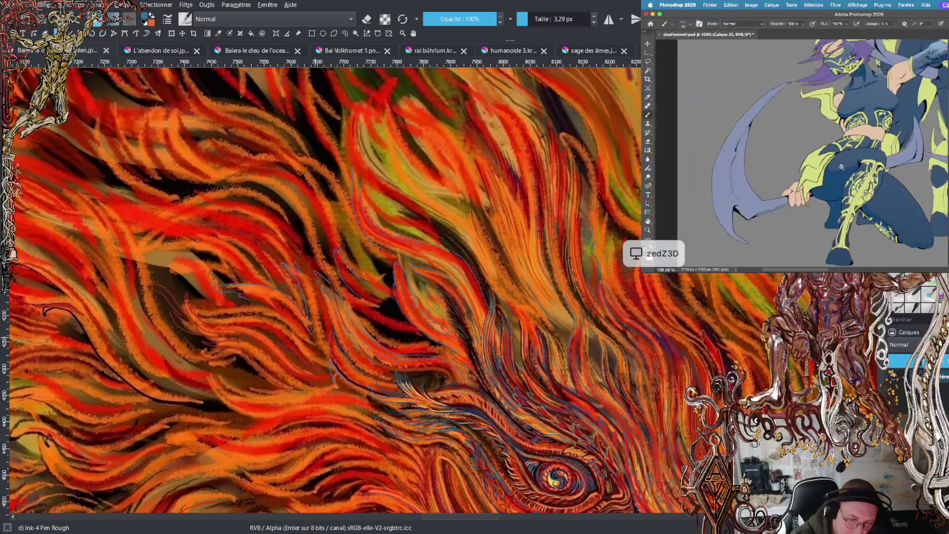
{"action": "scroll", "coordinate": [838, 171], "scroll_direction": "up", "scroll_amount": 3}
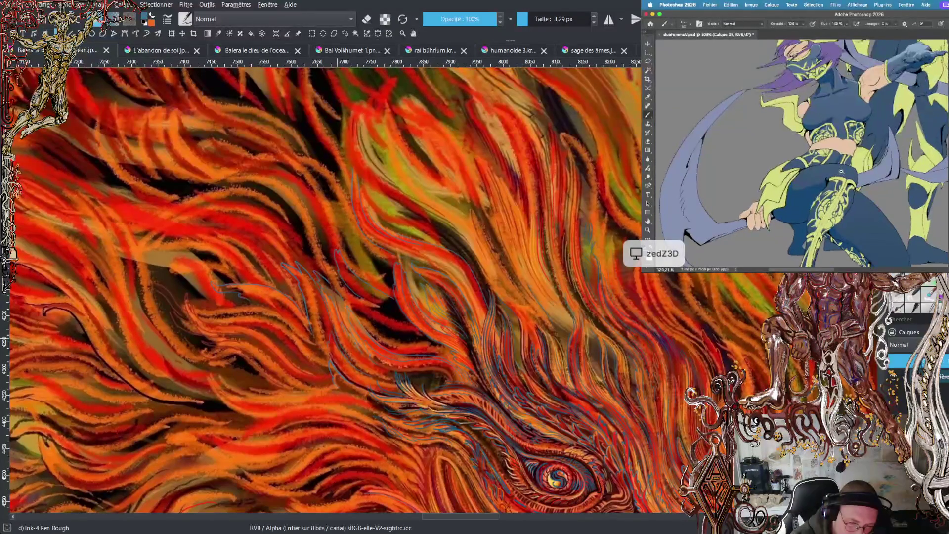
{"action": "scroll", "coordinate": [850, 168], "scroll_direction": "up", "scroll_amount": 4}
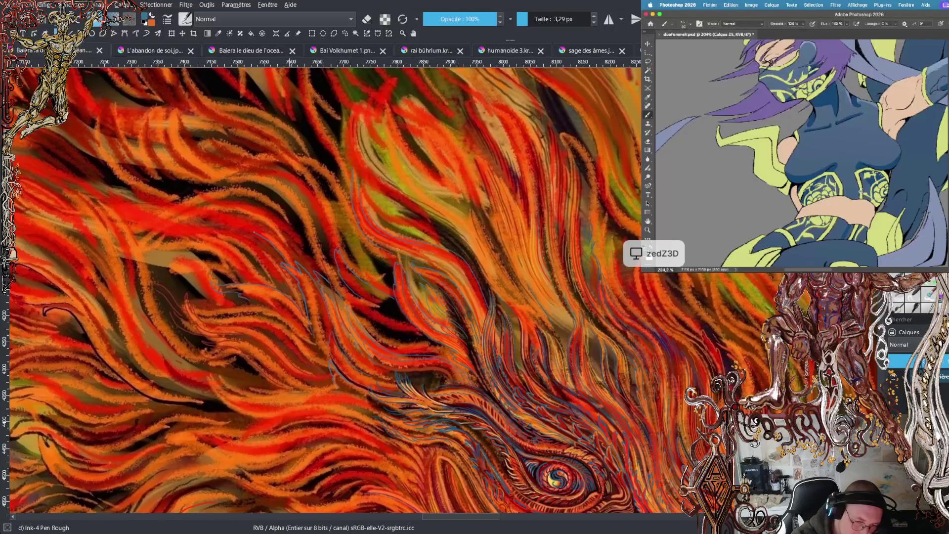
{"action": "scroll", "coordinate": [840, 168], "scroll_direction": "down", "scroll_amount": 3}
{"action": "scroll", "coordinate": [832, 159], "scroll_direction": "up", "scroll_amount": 4}
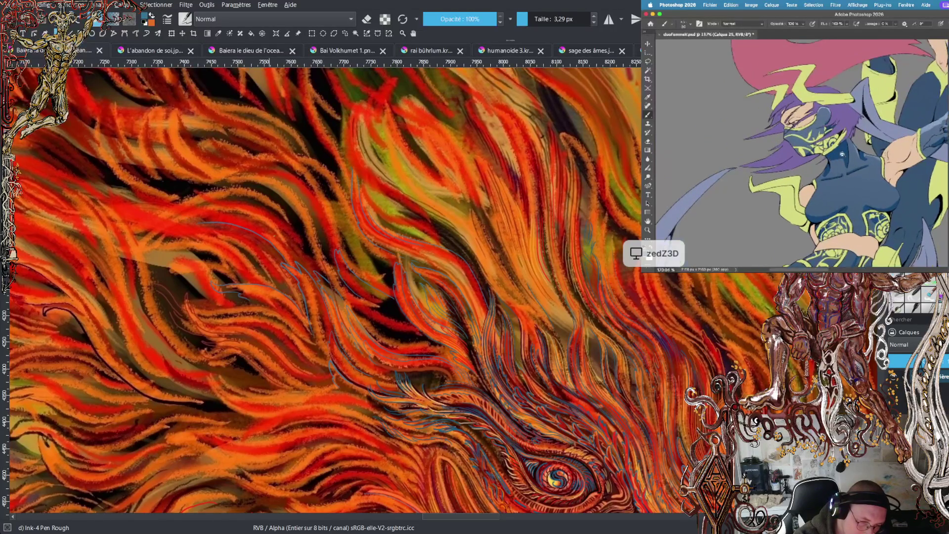
{"action": "scroll", "coordinate": [847, 176], "scroll_direction": "down", "scroll_amount": 5}
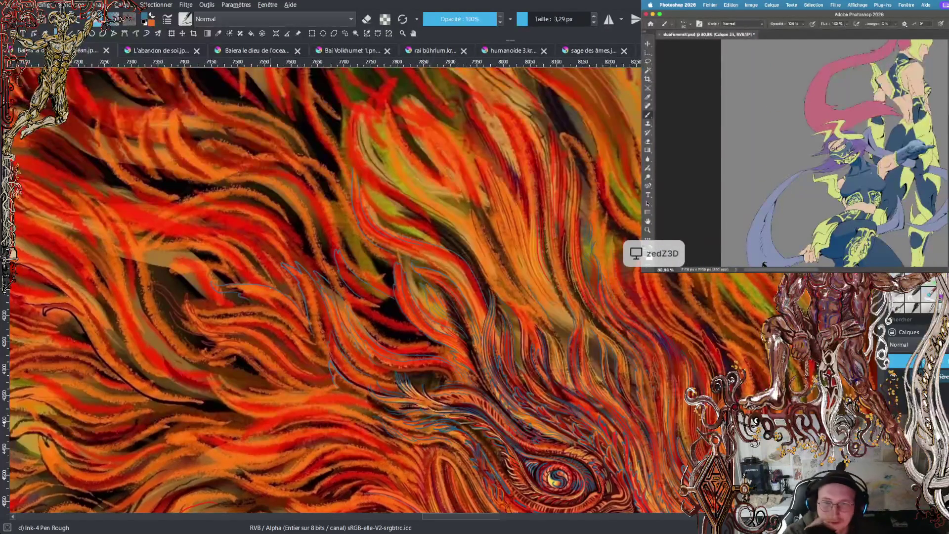
{"action": "left_click_drag", "start_coordinate": [851, 166], "coordinate": [847, 176]}
{"action": "scroll", "coordinate": [855, 174], "scroll_direction": "up", "scroll_amount": 2}
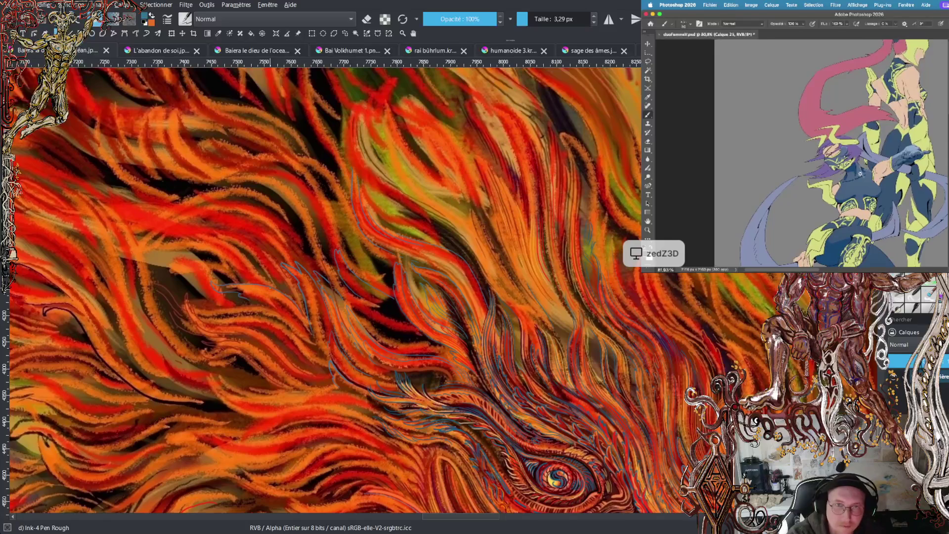
{"action": "left_click_drag", "start_coordinate": [870, 183], "coordinate": [872, 139]}
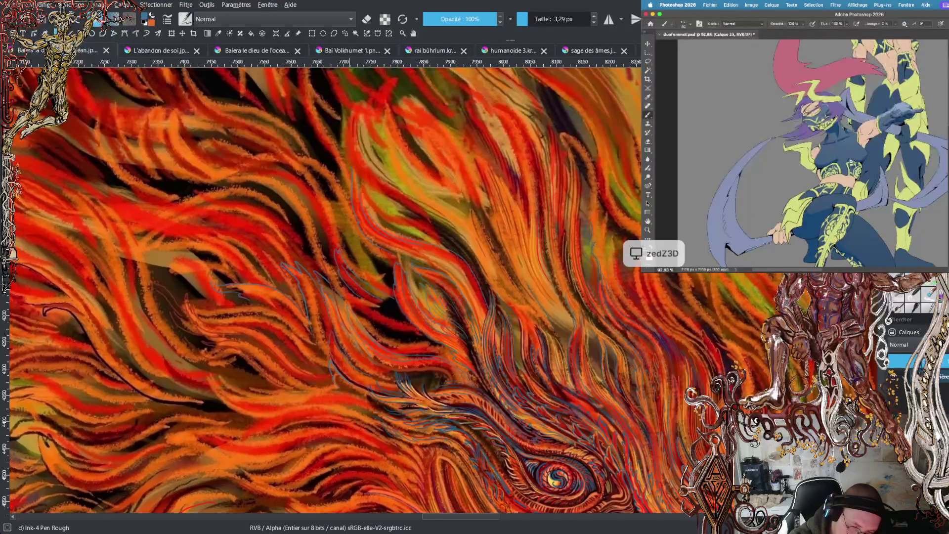
- Extend a thin blue line up-left through the dragon's orange mane
{"action": "scroll", "coordinate": [851, 161], "scroll_direction": "up", "scroll_amount": 3}
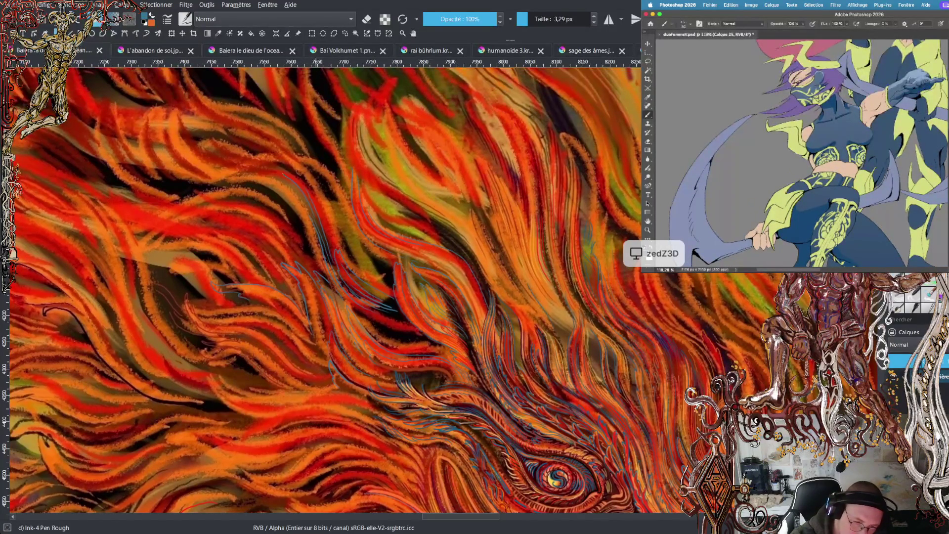
{"action": "left_click_drag", "start_coordinate": [222, 159], "coordinate": [184, 131]}
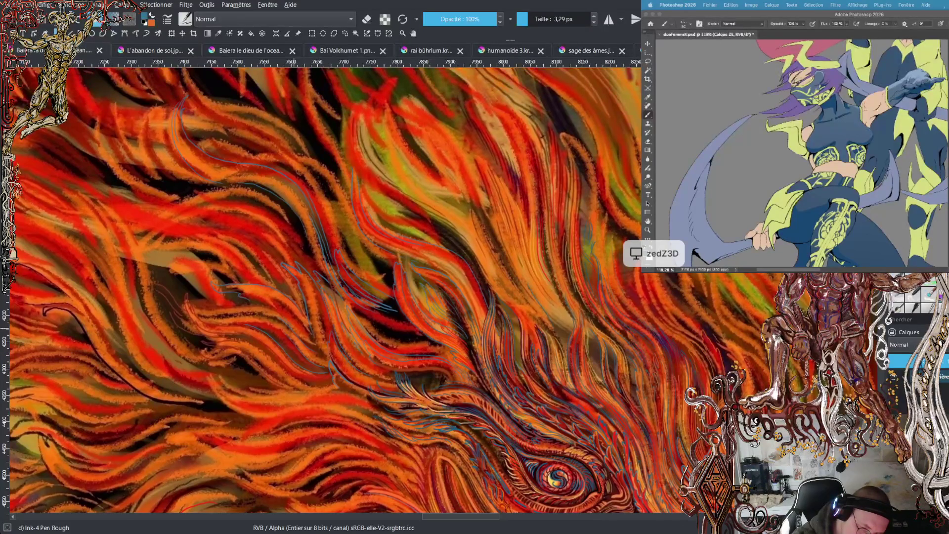
{"action": "key", "text": "minus"}
{"action": "key", "text": "minus"}
{"action": "key", "text": "minus"}
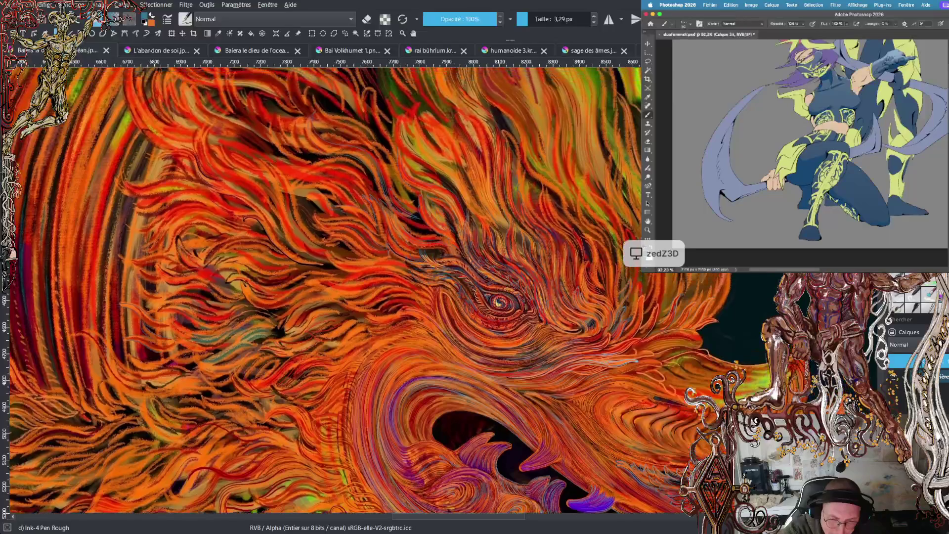
- Zoom out and navigate to the mouth, then sample the pink-red from a red line
{"action": "key", "text": "minus"}
{"action": "key", "text": "minus"}
{"action": "key", "text": "minus"}
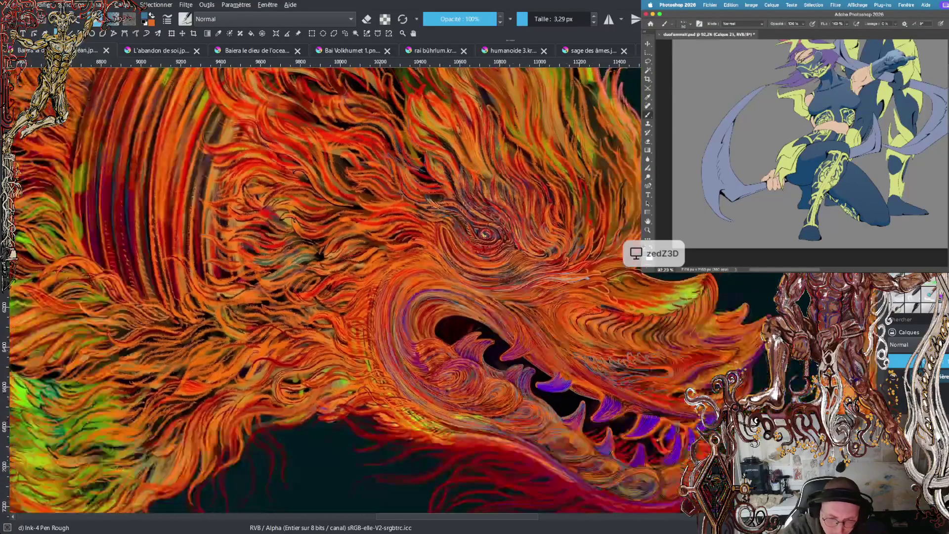
{"action": "scroll", "coordinate": [321, 291], "scroll_direction": "up", "scroll_amount": 5}
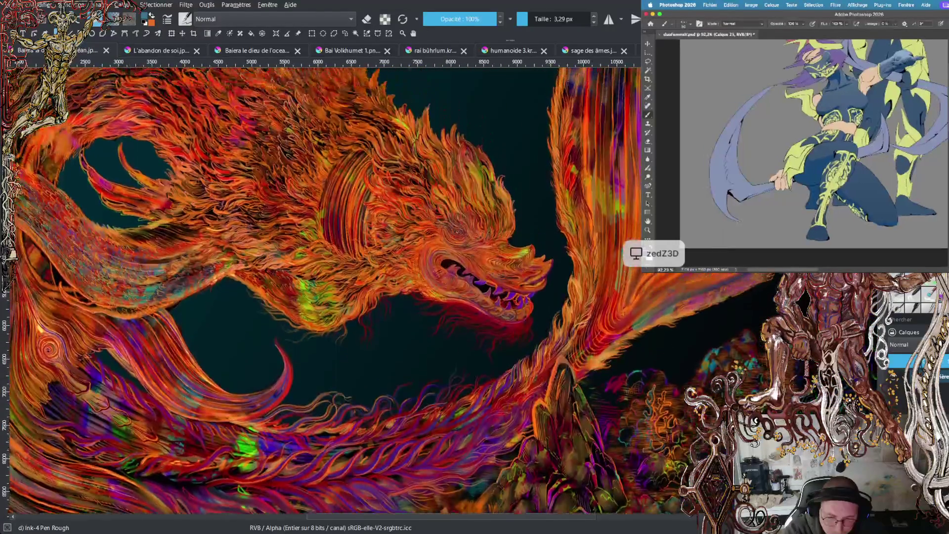
{"action": "scroll", "coordinate": [322, 292], "scroll_direction": "up", "scroll_amount": 5}
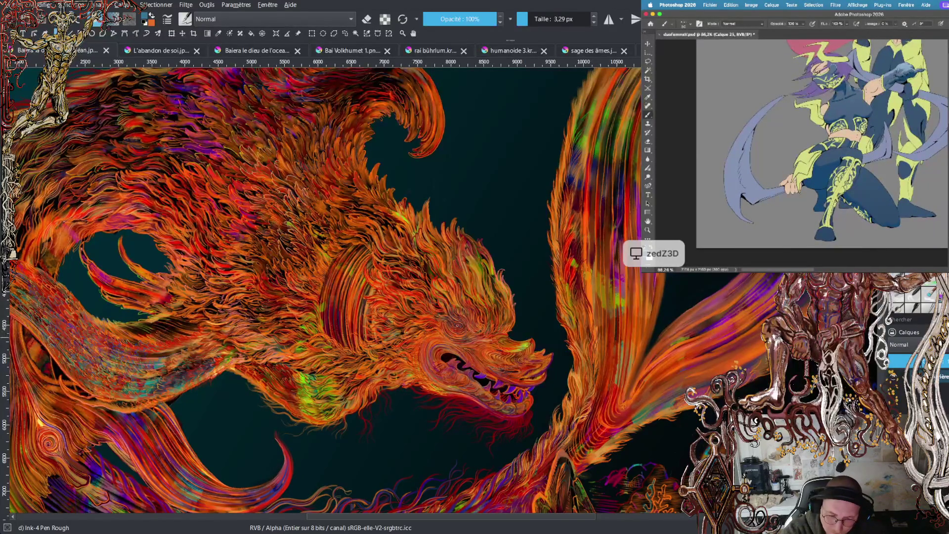
{"action": "scroll", "coordinate": [451, 288], "scroll_direction": "up", "scroll_amount": 3}
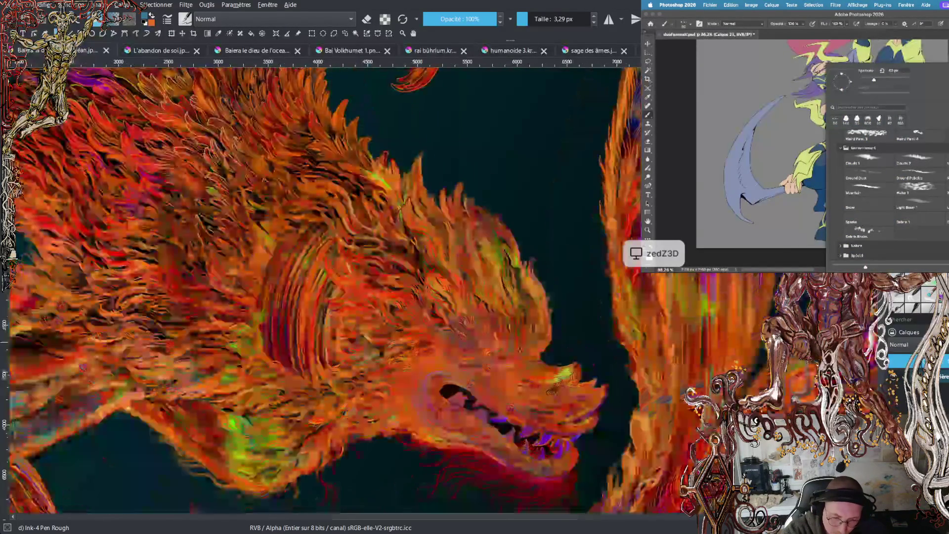
{"action": "scroll", "coordinate": [442, 396], "scroll_direction": "up", "scroll_amount": 3}
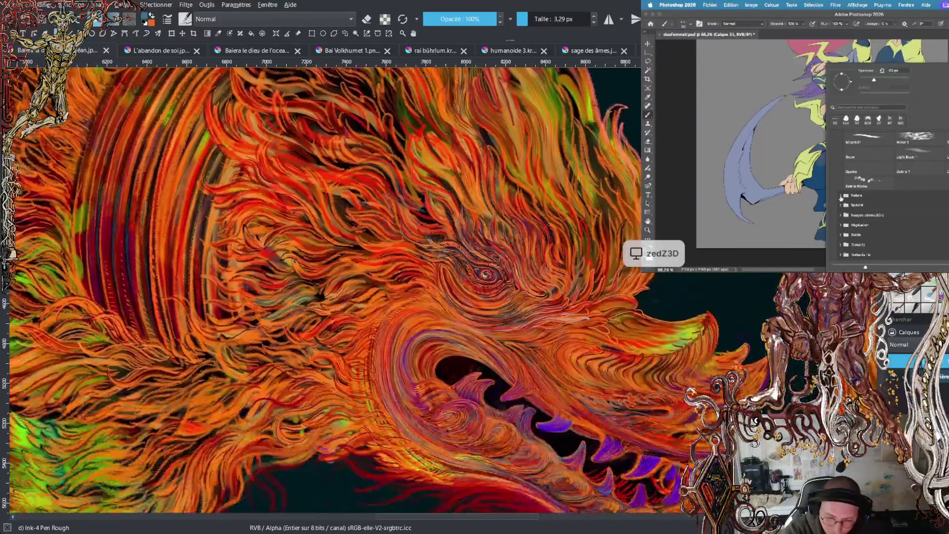
{"action": "scroll", "coordinate": [449, 296], "scroll_direction": "up", "scroll_amount": 1}
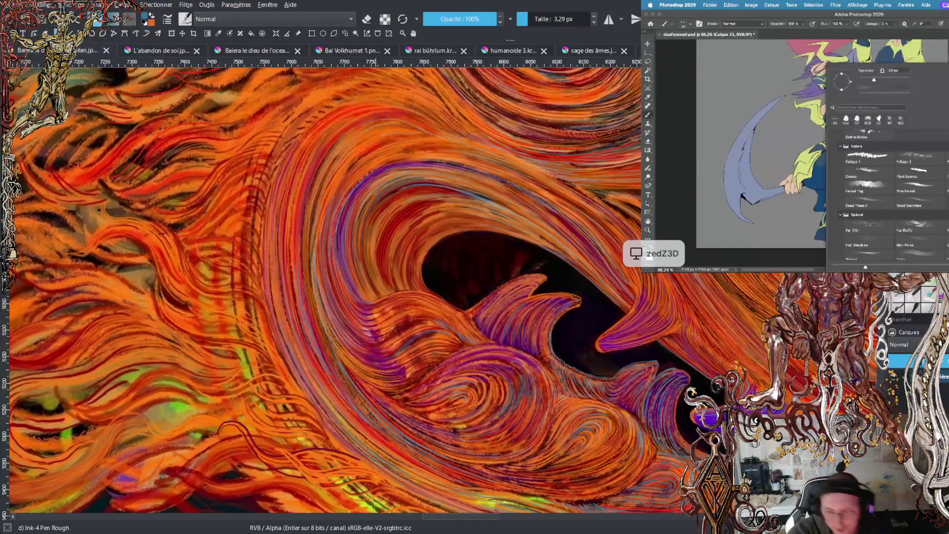
{"action": "scroll", "coordinate": [396, 291], "scroll_direction": "down", "scroll_amount": 5}
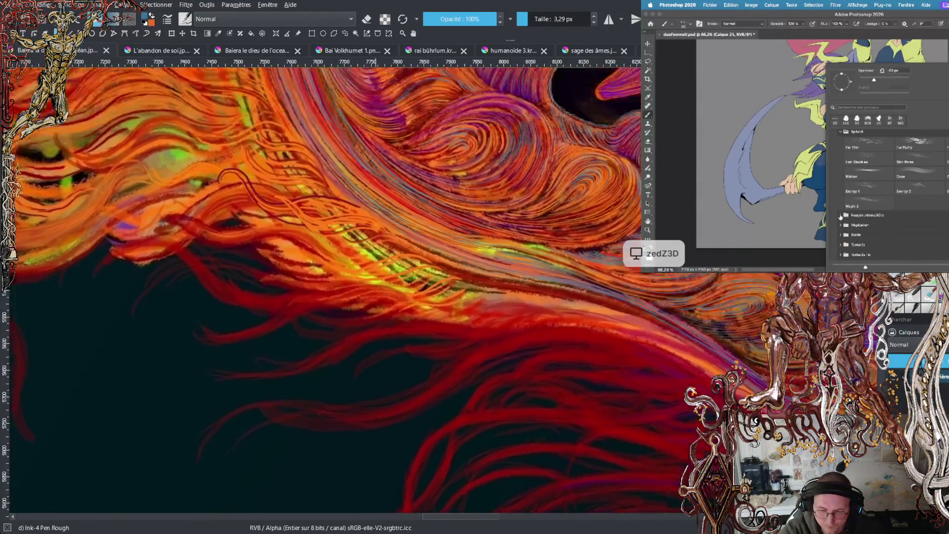
{"action": "scroll", "coordinate": [321, 292], "scroll_direction": "up", "scroll_amount": 5}
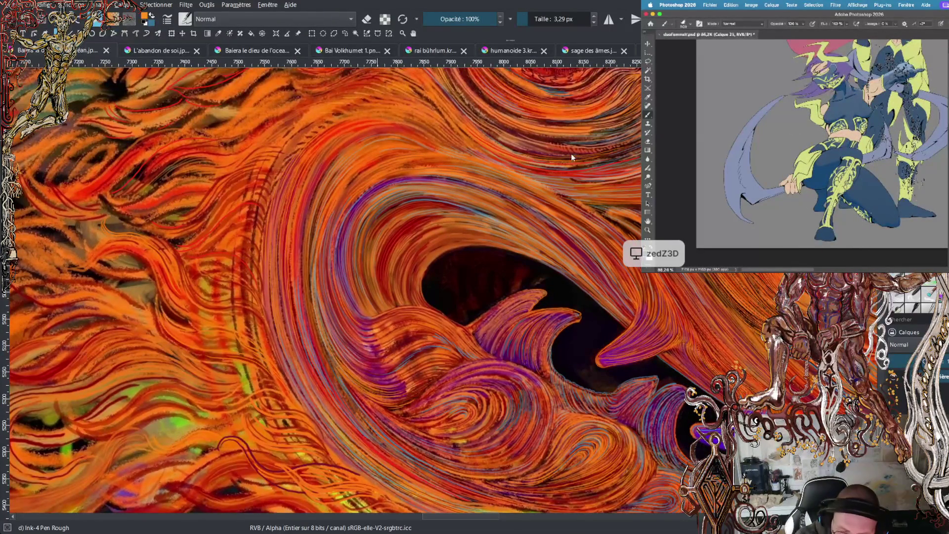
{"action": "left_click", "coordinate": [455, 203], "text": "ctrl"}
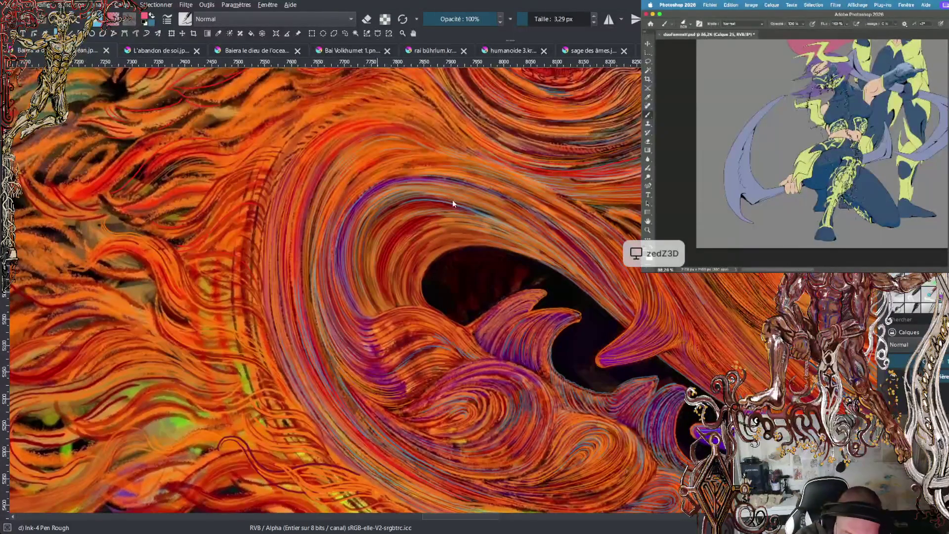
{"action": "left_click", "coordinate": [465, 214], "text": "ctrl"}
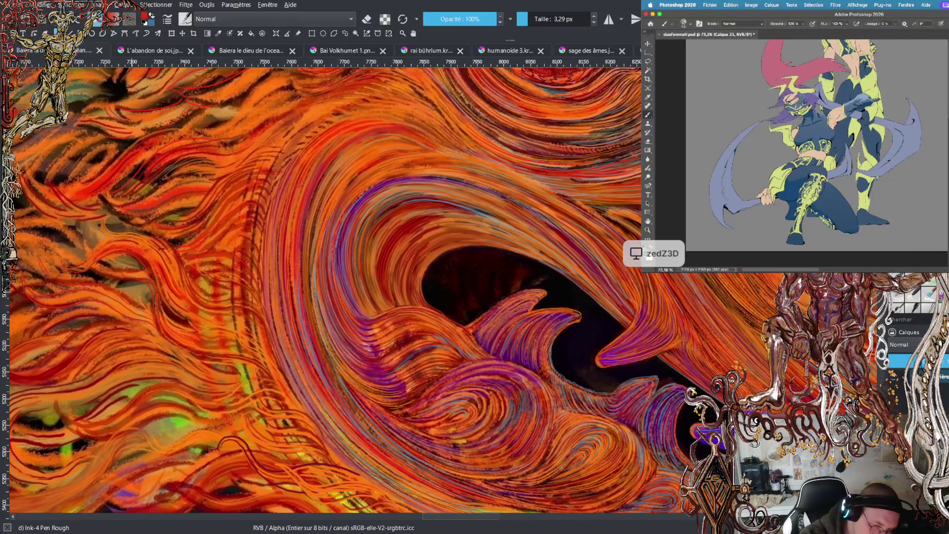
{"action": "key", "text": "minus"}
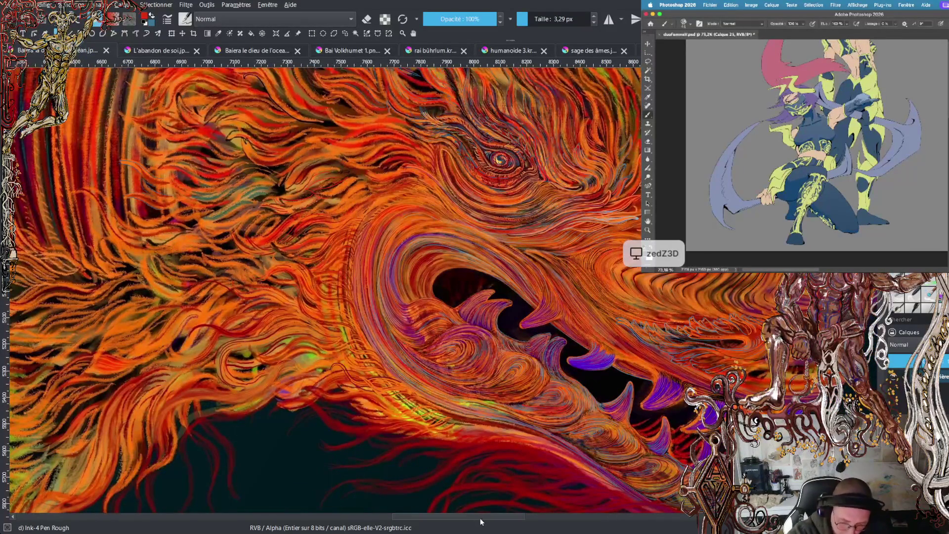
- Zoom back in on the flame detail and swap the colours so red becomes the background colour
{"action": "key", "text": "plus"}
{"action": "key", "text": "plus"}
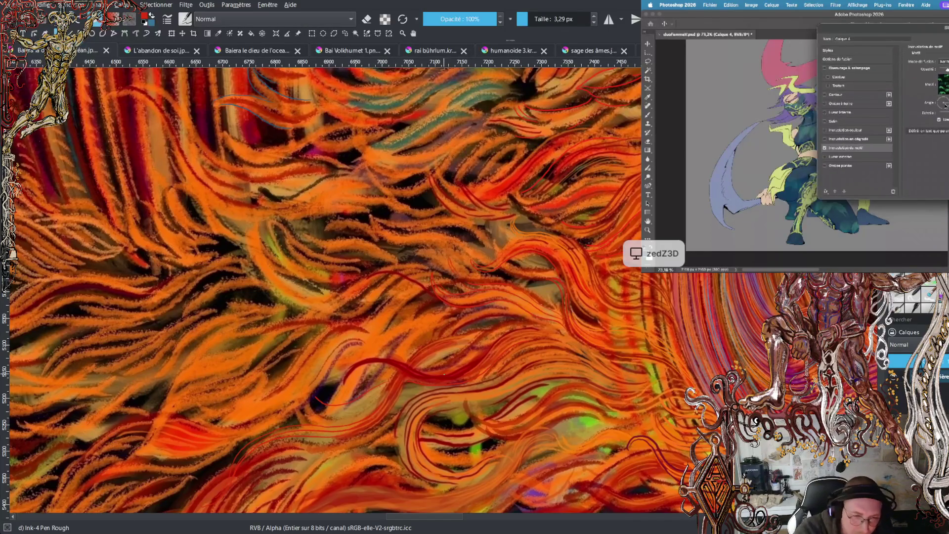
{"action": "left_click", "coordinate": [152, 15]}
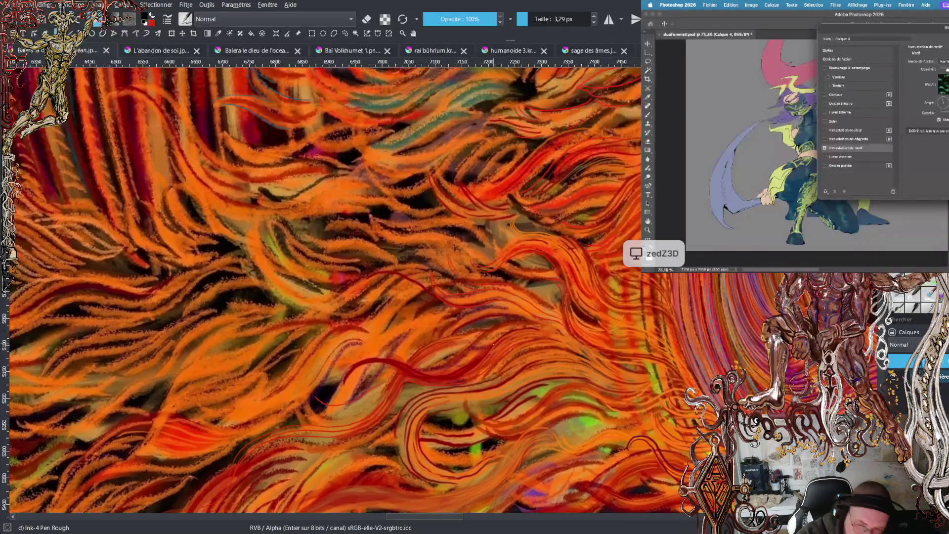
{"action": "scroll", "coordinate": [443, 293], "scroll_direction": "down", "scroll_amount": 3}
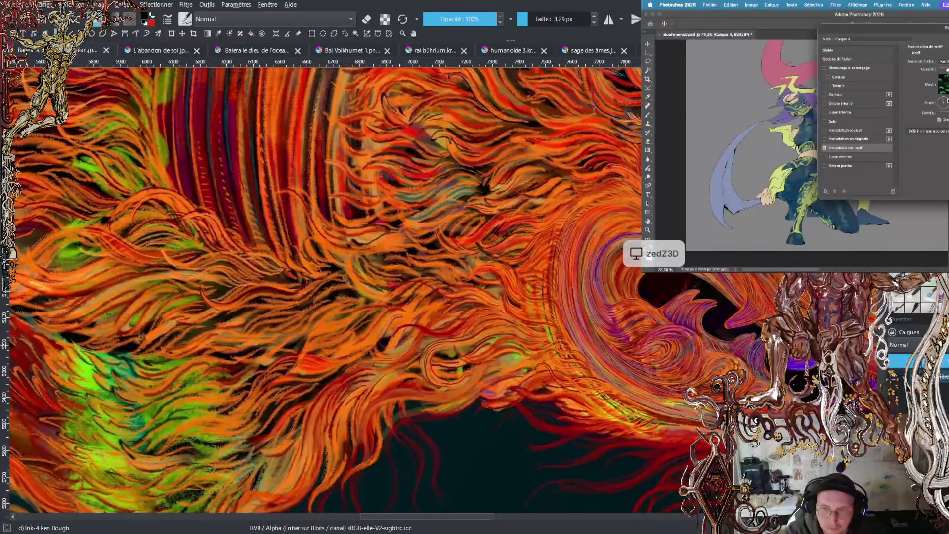
{"action": "scroll", "coordinate": [321, 287], "scroll_direction": "up", "scroll_amount": 5}
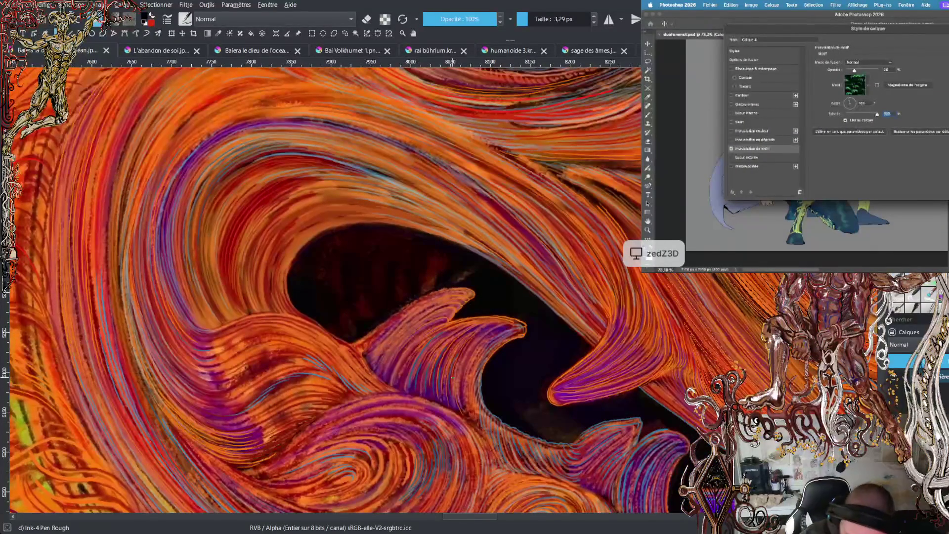
- Set the Photoshop Pattern Overlay scale to 1000 and move on to the Angle field
{"action": "scroll", "coordinate": [322, 292], "scroll_direction": "down", "scroll_amount": 5}
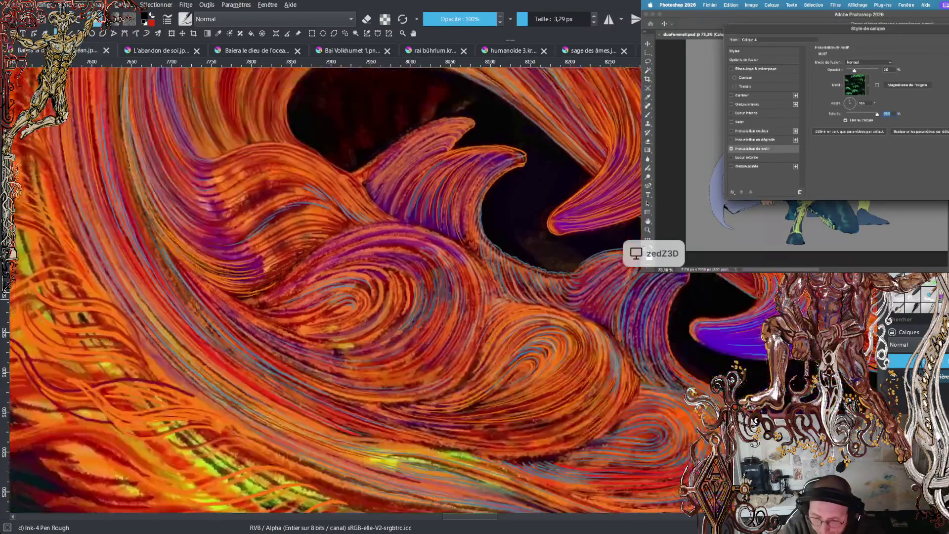
{"action": "type", "text": "1000"}
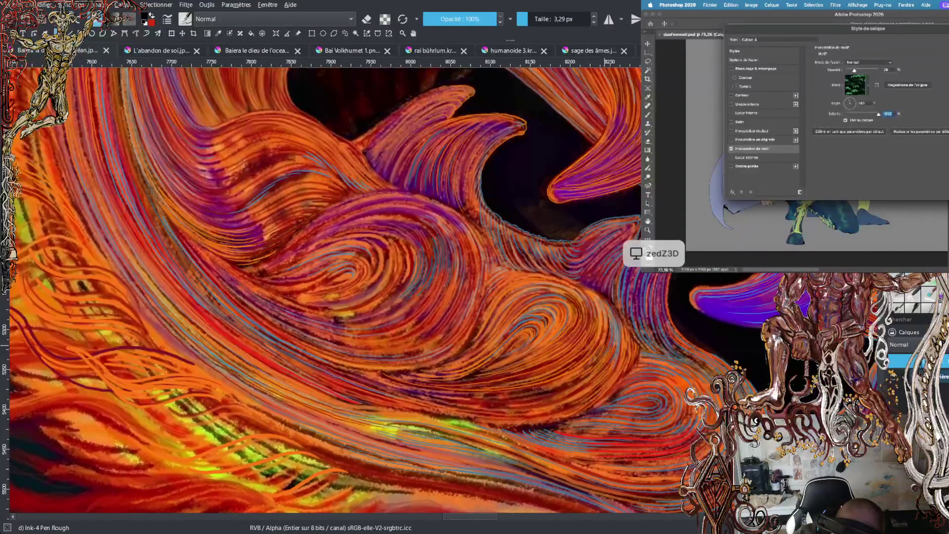
{"action": "key", "text": "shift+Tab"}
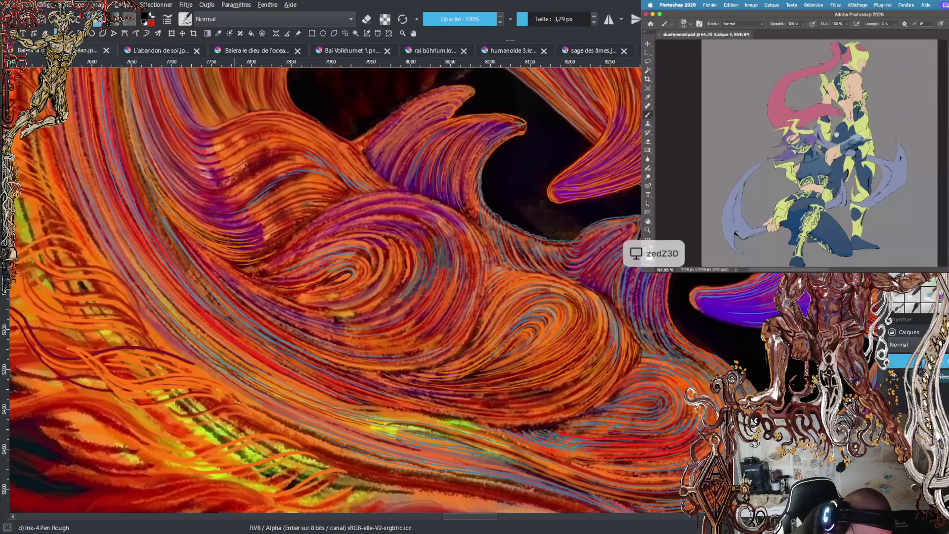
- Add five short dark Ink-4 Pen Rough strokes across the lower jaw strands, then view the whole head
{"action": "left_click_drag", "start_coordinate": [304, 282], "coordinate": [341, 264]}
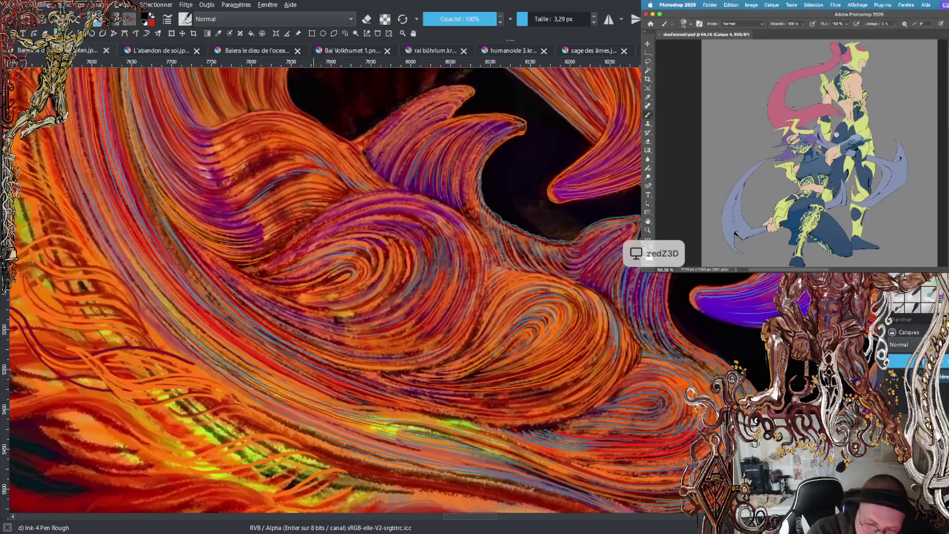
{"action": "mouse_move", "coordinate": [241, 275]}
{"action": "left_mouse_down"}
{"action": "mouse_move", "coordinate": [253, 268]}
{"action": "mouse_move", "coordinate": [306, 278]}
{"action": "left_mouse_up"}
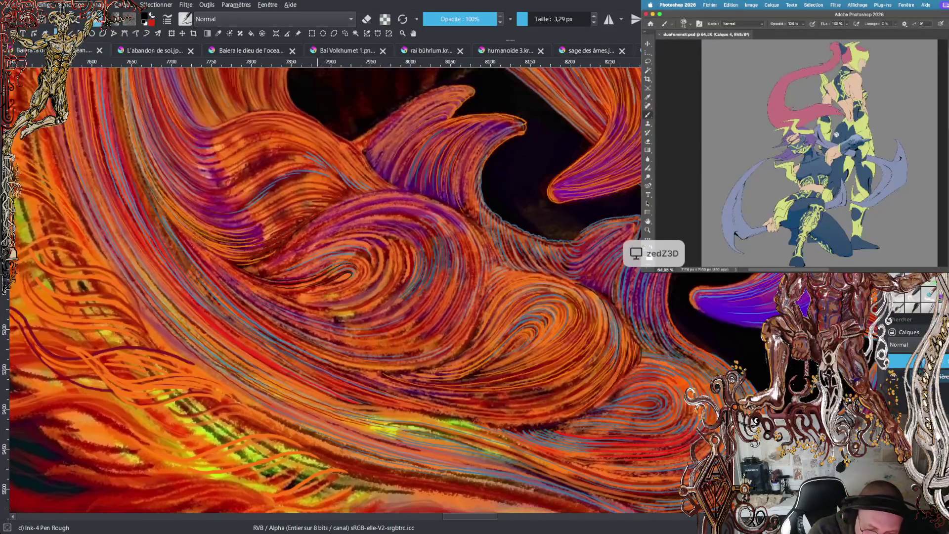
{"action": "left_click_drag", "start_coordinate": [347, 281], "coordinate": [335, 286]}
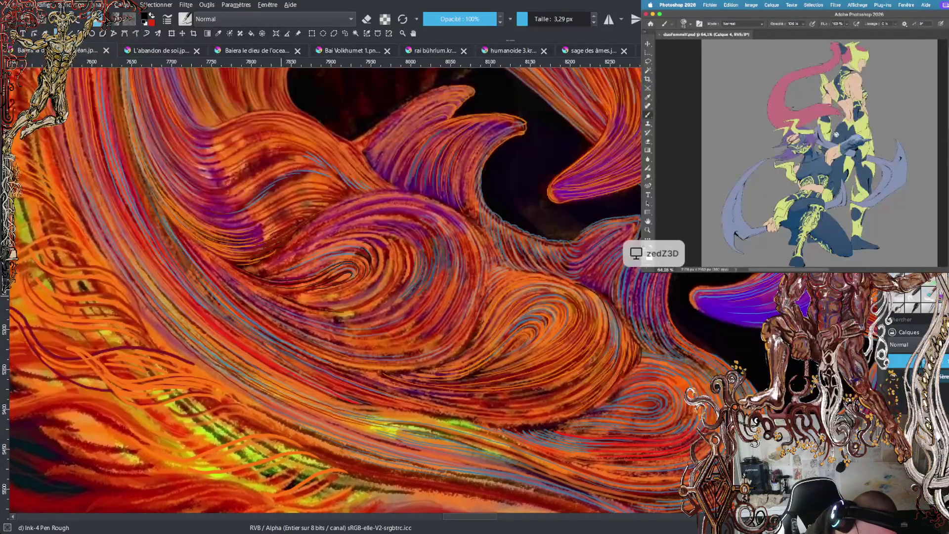
{"action": "mouse_move", "coordinate": [311, 312]}
{"action": "left_mouse_down"}
{"action": "mouse_move", "coordinate": [373, 316]}
{"action": "mouse_move", "coordinate": [365, 319]}
{"action": "left_mouse_up"}
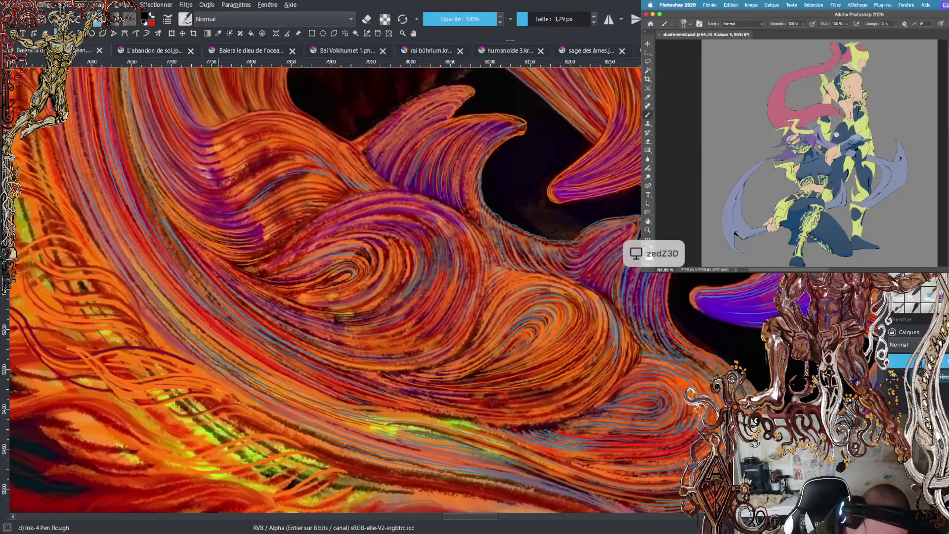
{"action": "left_click_drag", "start_coordinate": [344, 323], "coordinate": [359, 324]}
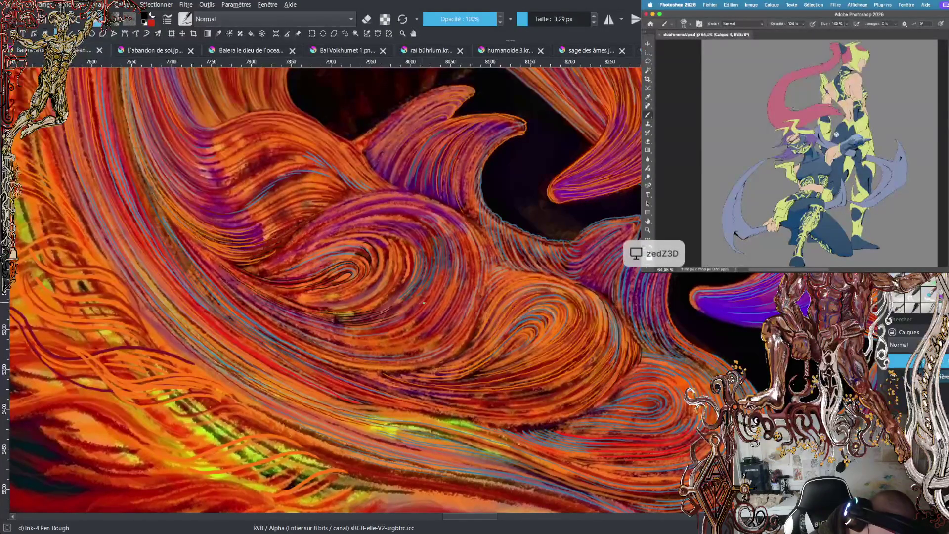
{"action": "scroll", "coordinate": [424, 302], "scroll_direction": "down", "scroll_amount": 4}
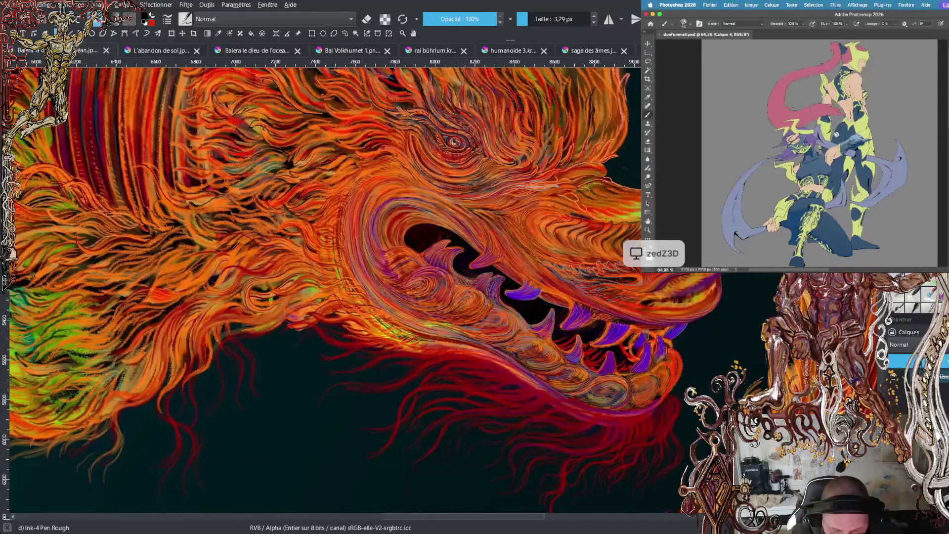
{"action": "scroll", "coordinate": [442, 292], "scroll_direction": "up", "scroll_amount": 3}
{"action": "scroll", "coordinate": [430, 299], "scroll_direction": "down", "scroll_amount": 4}
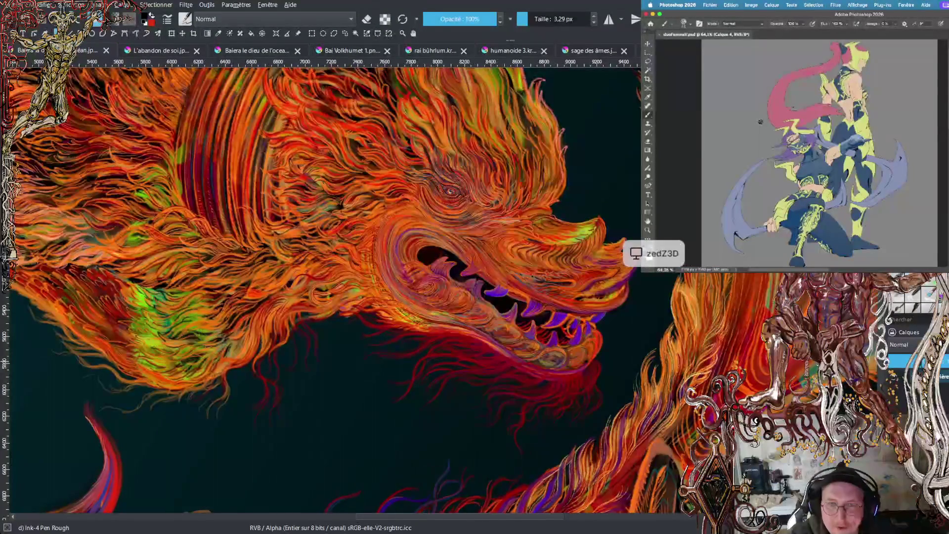
{"action": "scroll", "coordinate": [443, 290], "scroll_direction": "up", "scroll_amount": 3}
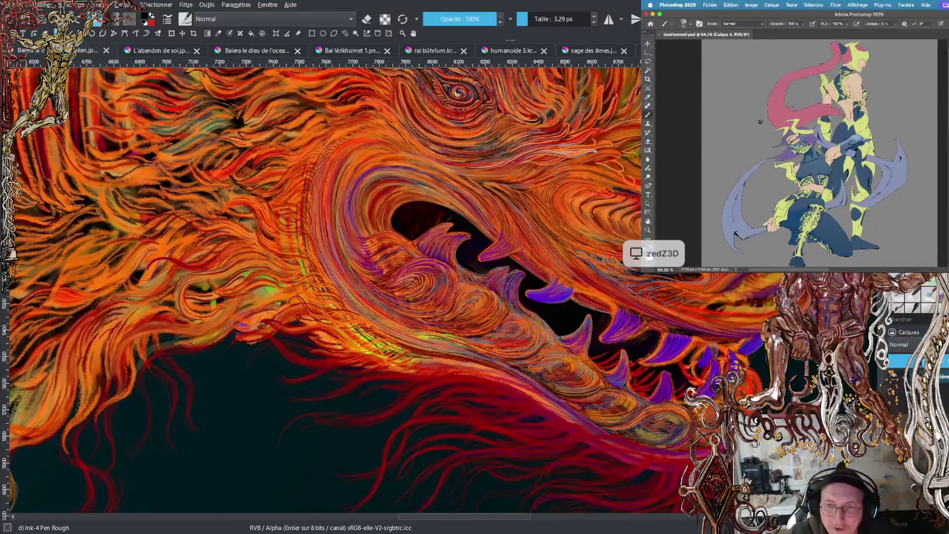
{"action": "scroll", "coordinate": [443, 288], "scroll_direction": "up", "scroll_amount": 3}
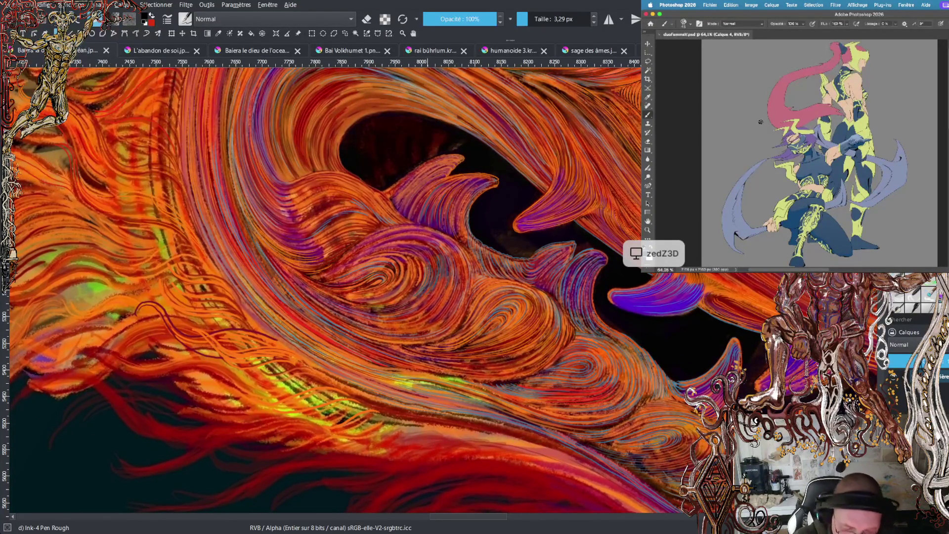
{"action": "scroll", "coordinate": [444, 286], "scroll_direction": "up", "scroll_amount": 2}
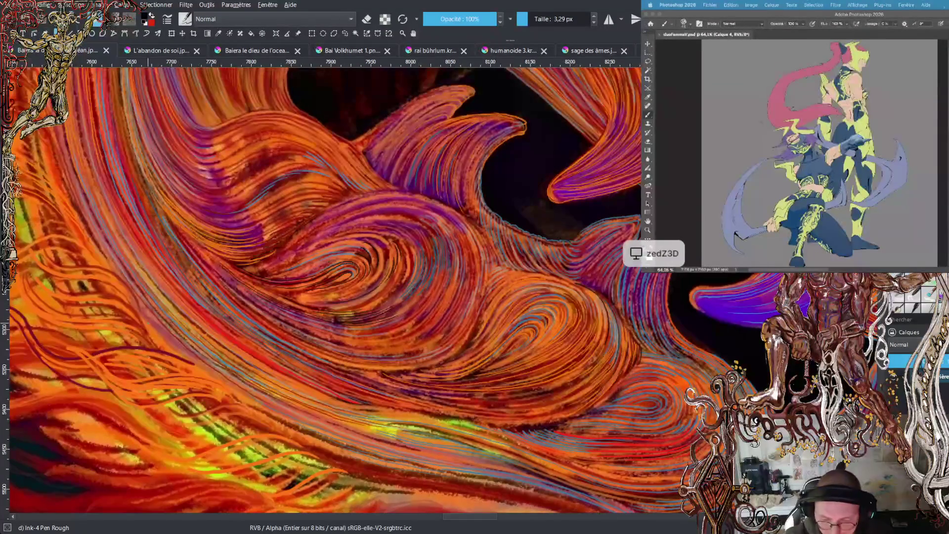
{"action": "scroll", "coordinate": [442, 289], "scroll_direction": "down", "scroll_amount": 3}
{"action": "scroll", "coordinate": [440, 159], "scroll_direction": "up", "scroll_amount": 4}
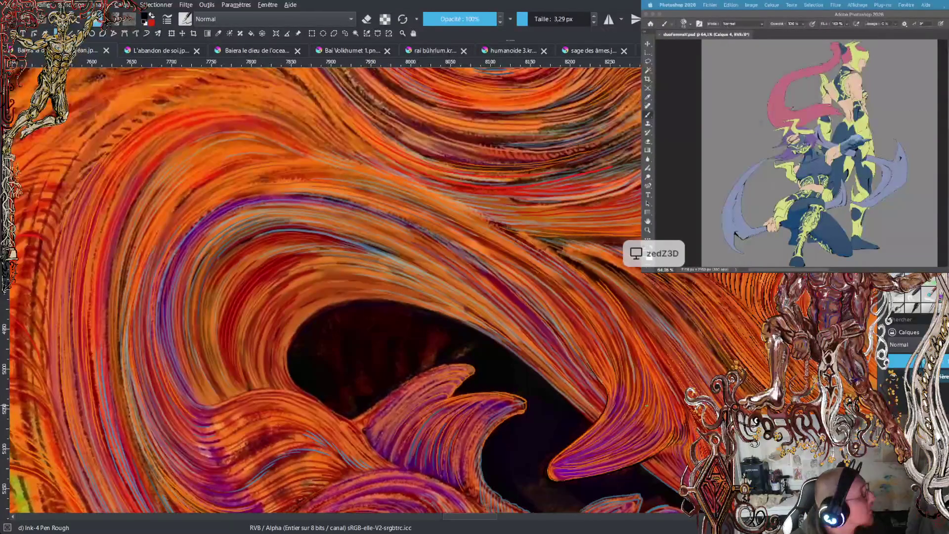
{"action": "scroll", "coordinate": [445, 290], "scroll_direction": "down", "scroll_amount": 5}
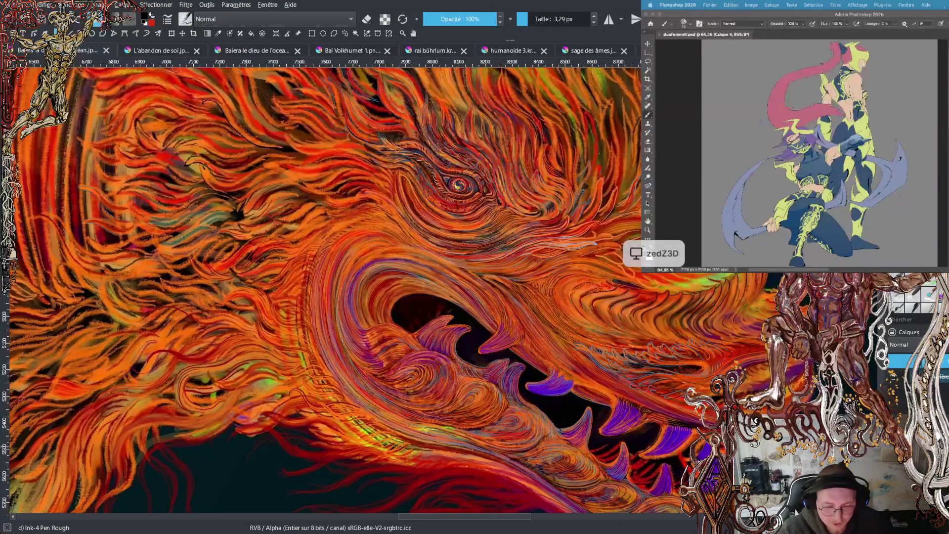
{"action": "scroll", "coordinate": [461, 270], "scroll_direction": "up", "scroll_amount": 4}
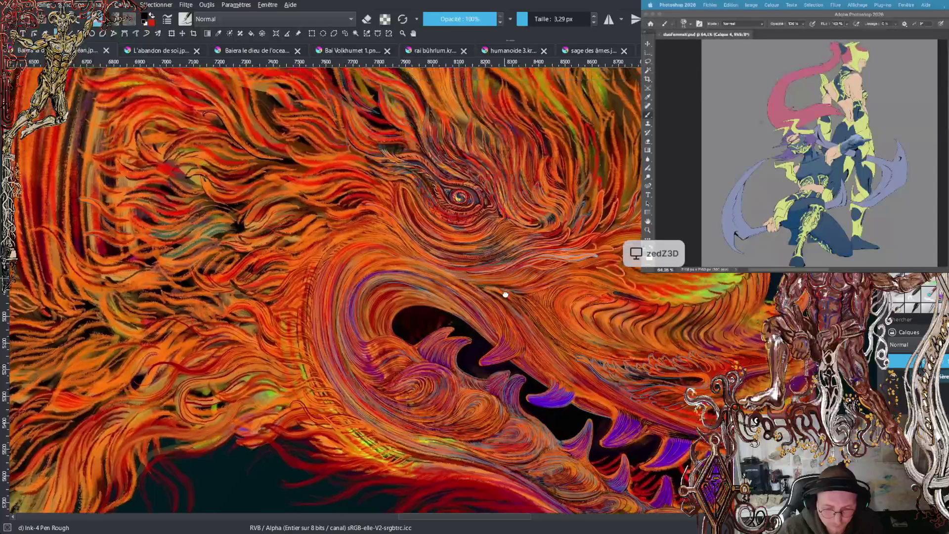
{"action": "scroll", "coordinate": [461, 270], "scroll_direction": "up", "scroll_amount": 4}
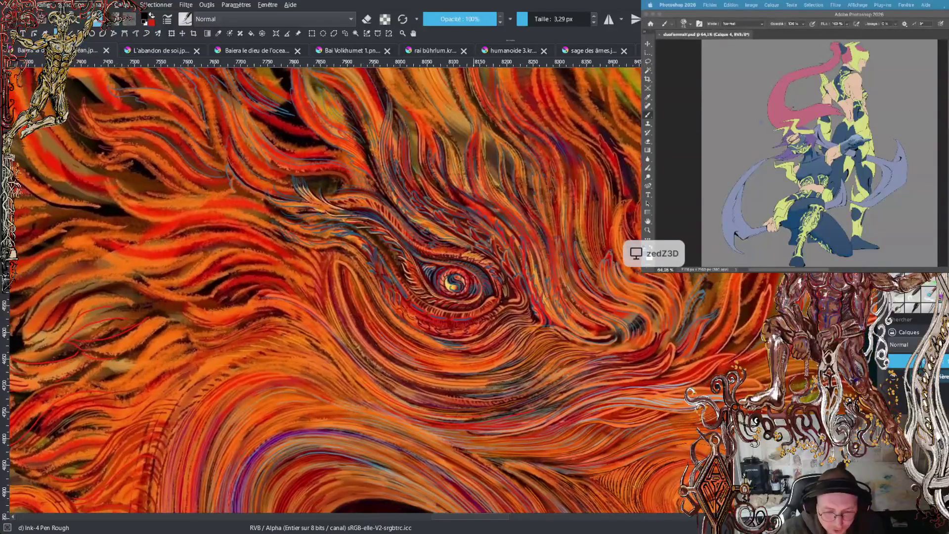
{"action": "scroll", "coordinate": [461, 270], "scroll_direction": "up", "scroll_amount": 2}
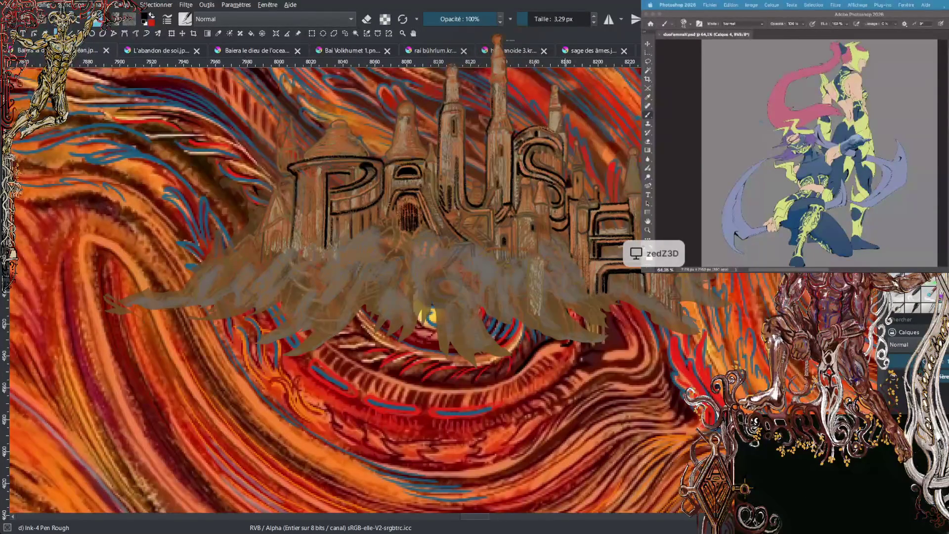
- Bring Photoshop to the front and zoom in and out around the displayed figure
{"action": "left_click", "coordinate": [829, 170]}
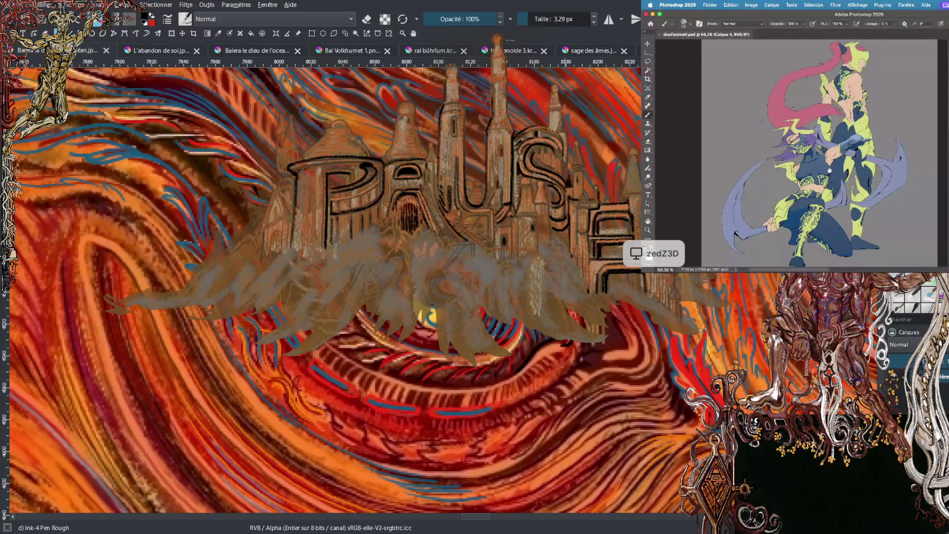
{"action": "scroll", "coordinate": [830, 170], "scroll_direction": "up", "scroll_amount": 5}
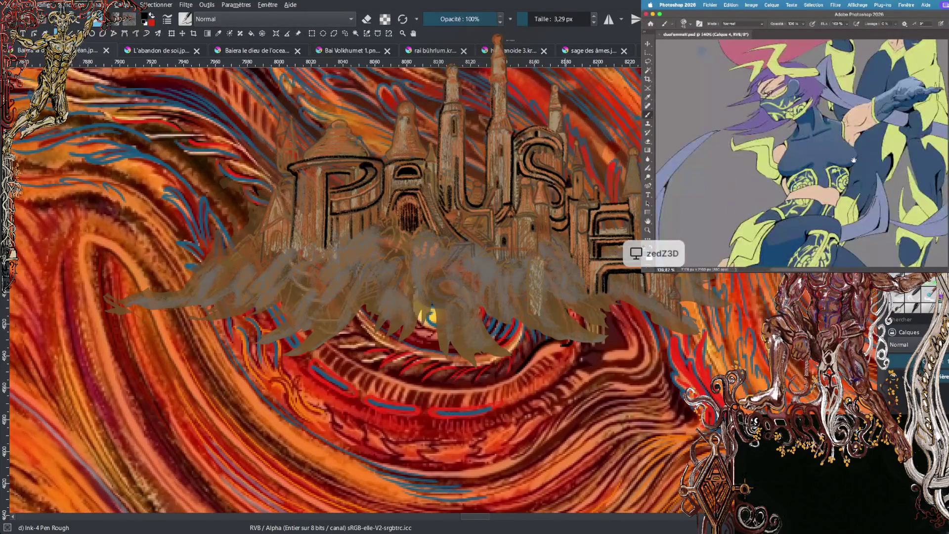
{"action": "scroll", "coordinate": [854, 160], "scroll_direction": "down", "scroll_amount": 2}
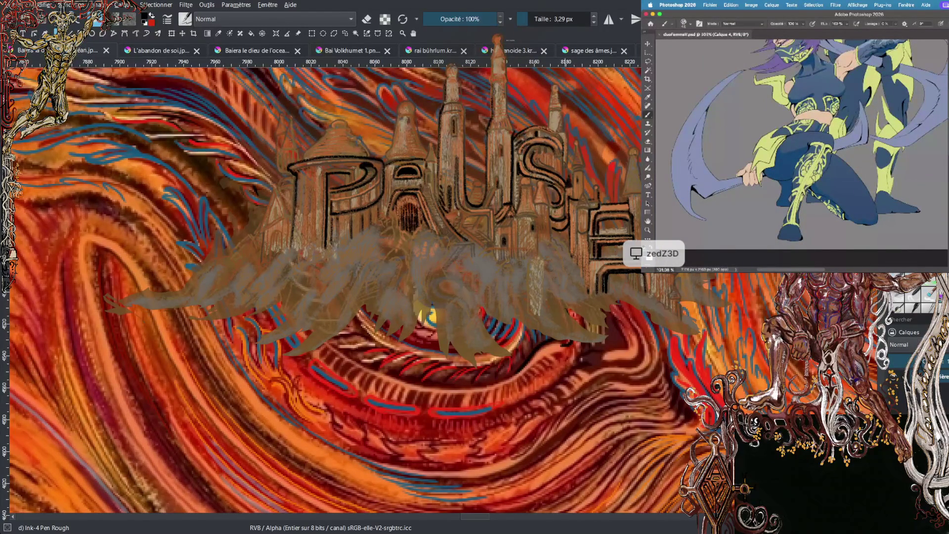
{"action": "scroll", "coordinate": [835, 237], "scroll_direction": "down", "scroll_amount": 2}
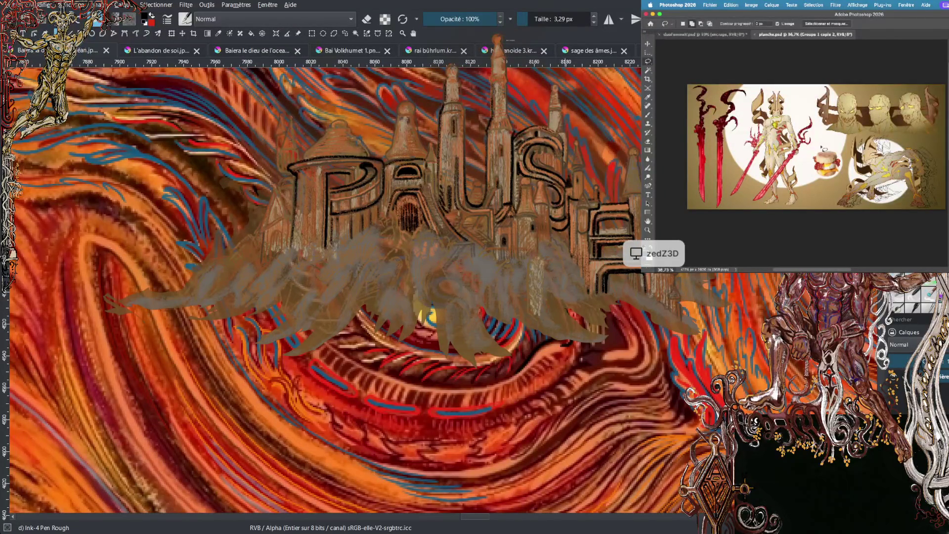
{"action": "scroll", "coordinate": [843, 168], "scroll_direction": "up", "scroll_amount": 1}
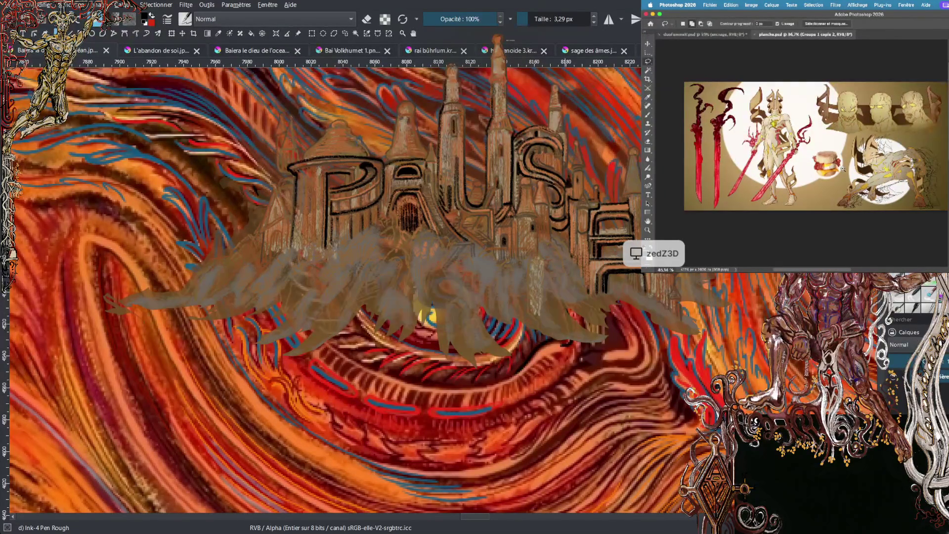
- Zoom and pan around the planche.psd character sheet to inspect it, then close the document
{"action": "scroll", "coordinate": [842, 168], "scroll_direction": "up", "scroll_amount": 5}
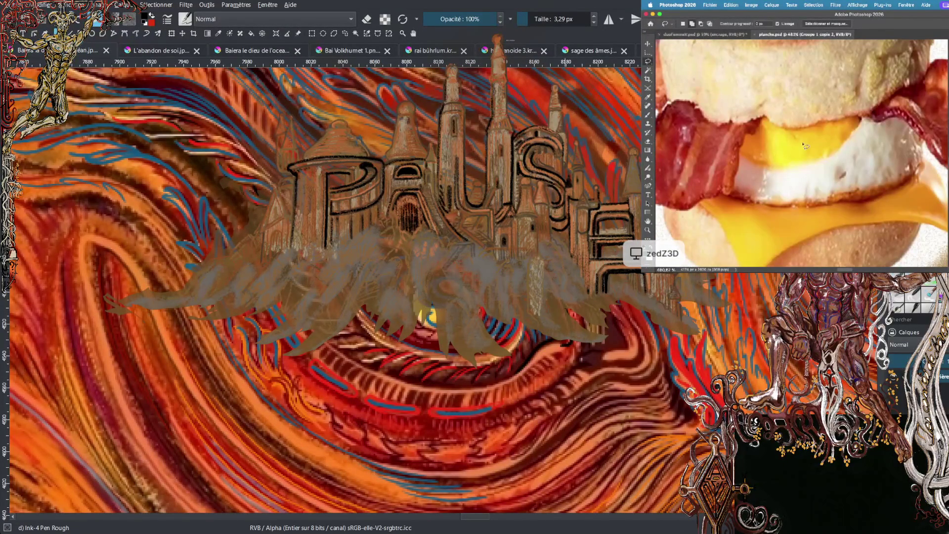
{"action": "scroll", "coordinate": [813, 160], "scroll_direction": "down", "scroll_amount": 5}
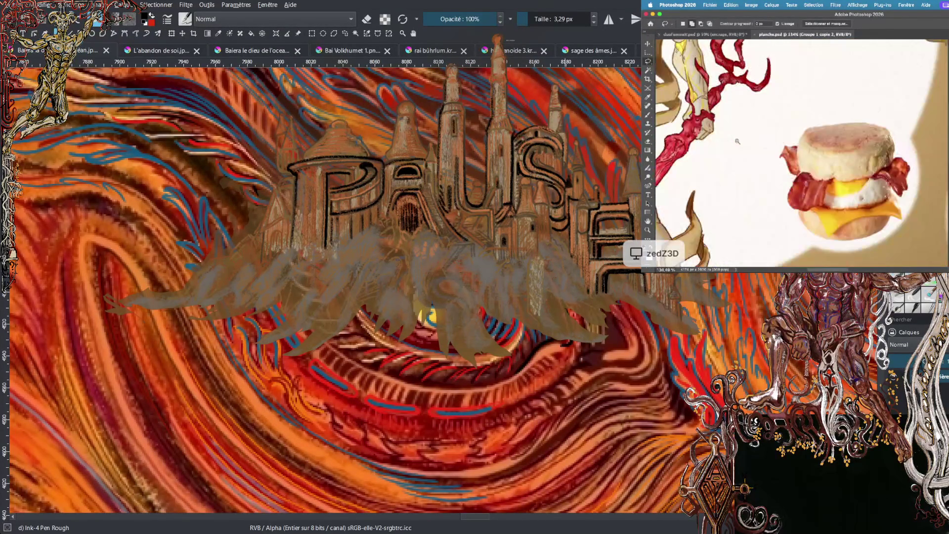
{"action": "scroll", "coordinate": [738, 141], "scroll_direction": "down", "scroll_amount": 4}
{"action": "scroll", "coordinate": [813, 130], "scroll_direction": "up", "scroll_amount": 2}
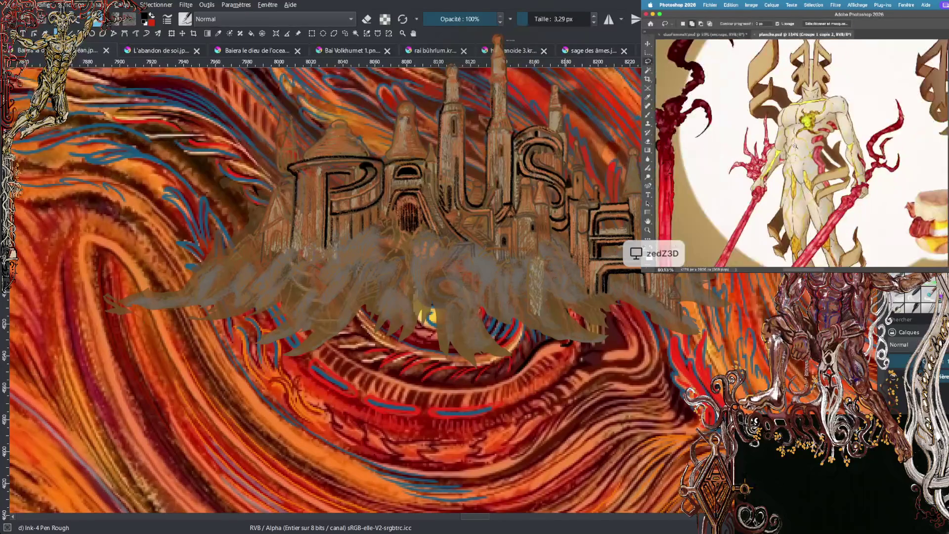
{"action": "scroll", "coordinate": [808, 121], "scroll_direction": "up", "scroll_amount": 2}
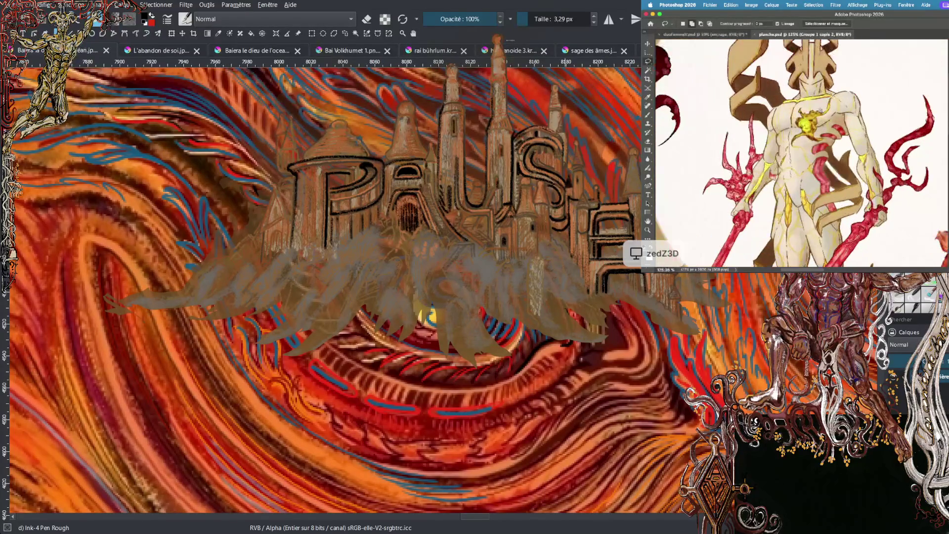
{"action": "scroll", "coordinate": [823, 119], "scroll_direction": "up", "scroll_amount": 2}
{"action": "scroll", "coordinate": [827, 127], "scroll_direction": "down", "scroll_amount": 5}
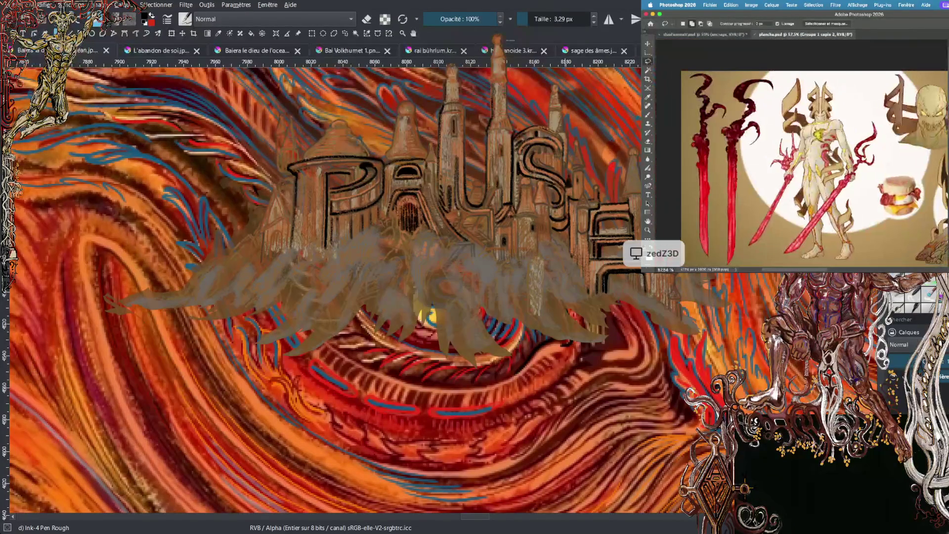
{"action": "scroll", "coordinate": [844, 188], "scroll_direction": "up", "scroll_amount": 1}
{"action": "scroll", "coordinate": [844, 187], "scroll_direction": "down", "scroll_amount": 1}
{"action": "scroll", "coordinate": [844, 188], "scroll_direction": "up", "scroll_amount": 1}
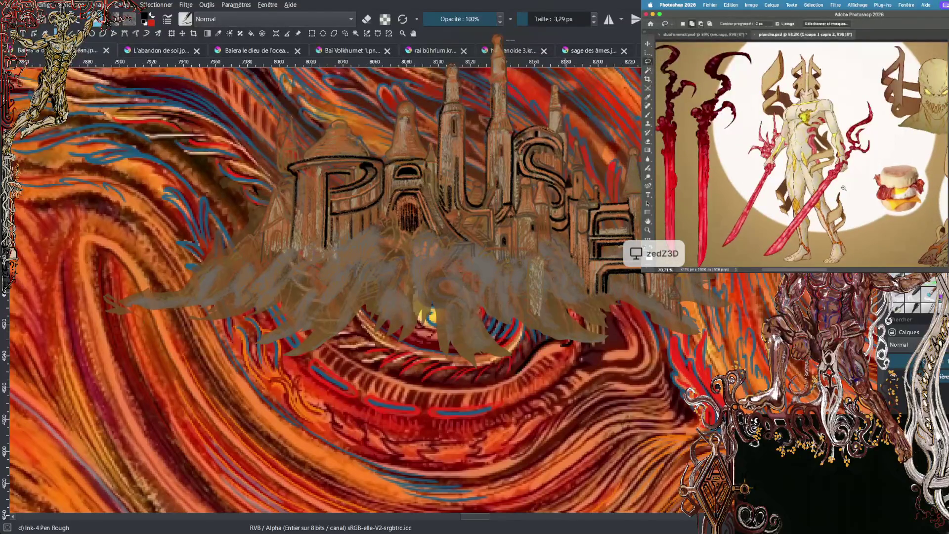
{"action": "scroll", "coordinate": [844, 188], "scroll_direction": "up", "scroll_amount": 3}
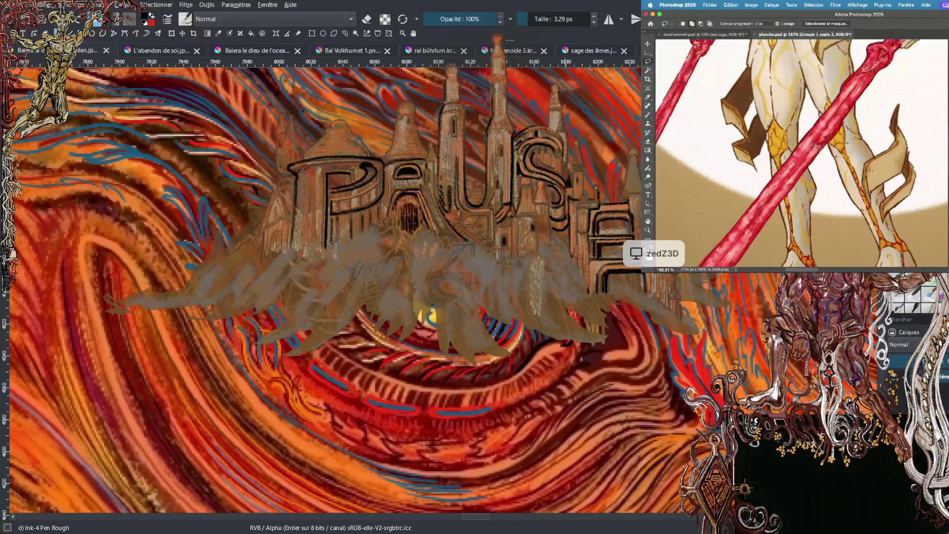
{"action": "scroll", "coordinate": [816, 146], "scroll_direction": "up", "scroll_amount": 2}
{"action": "scroll", "coordinate": [834, 162], "scroll_direction": "up", "scroll_amount": 4}
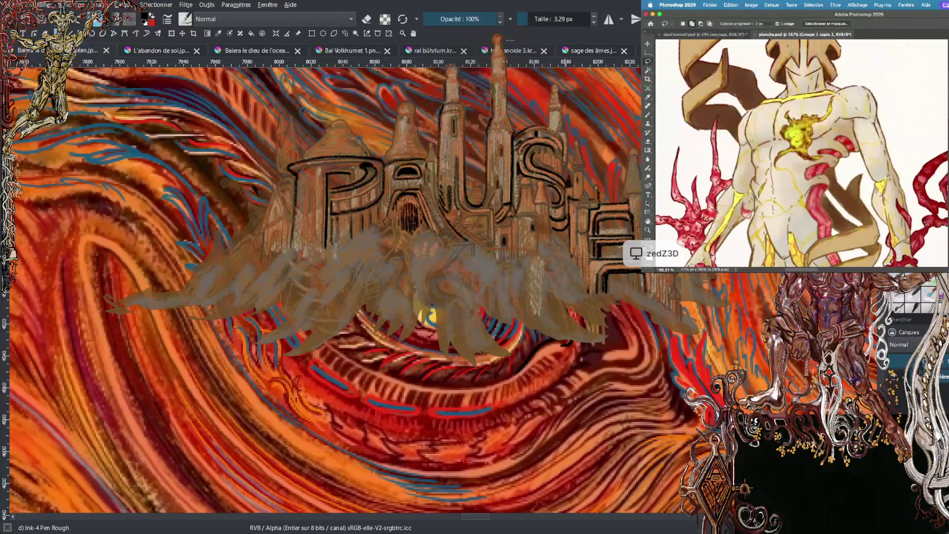
{"action": "scroll", "coordinate": [827, 237], "scroll_direction": "down", "scroll_amount": 2}
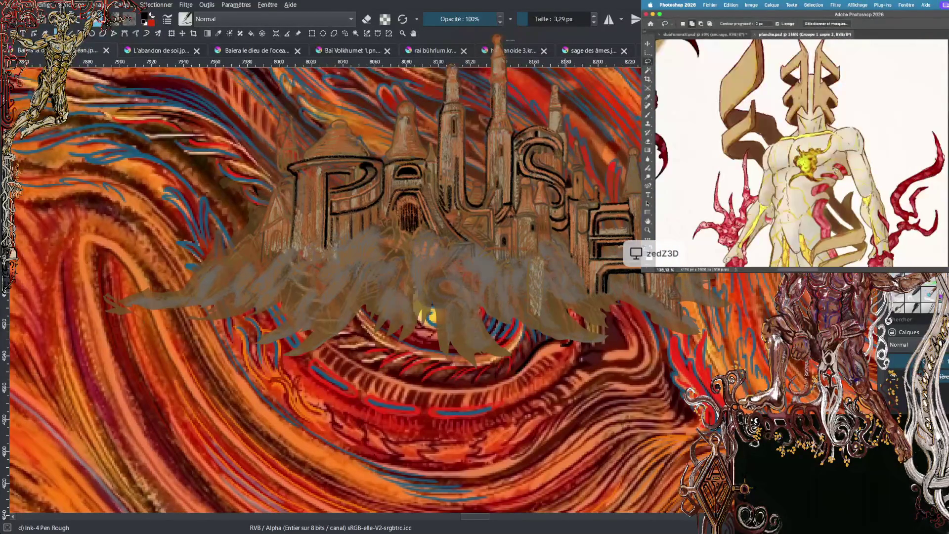
{"action": "scroll", "coordinate": [834, 170], "scroll_direction": "down", "scroll_amount": 4}
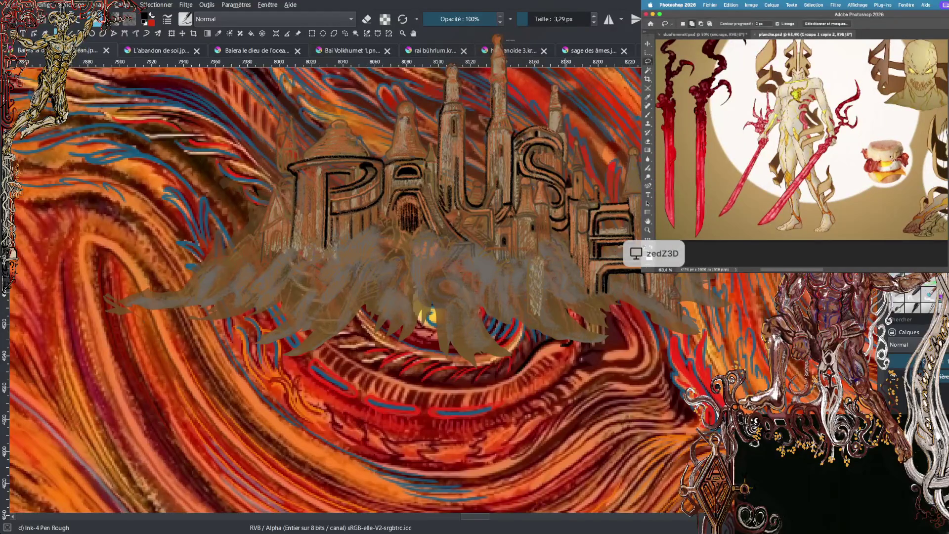
{"action": "scroll", "coordinate": [815, 137], "scroll_direction": "up", "scroll_amount": 4}
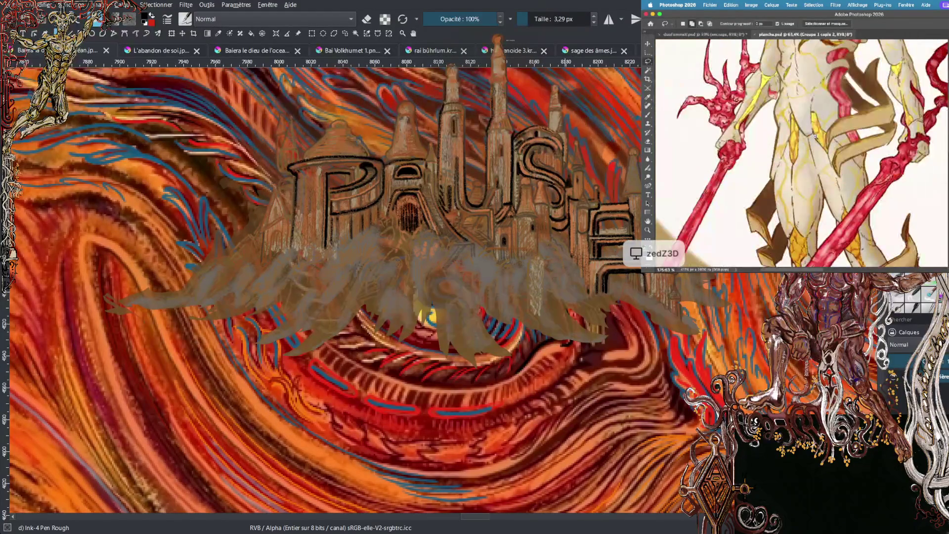
{"action": "scroll", "coordinate": [815, 137], "scroll_direction": "up", "scroll_amount": 3}
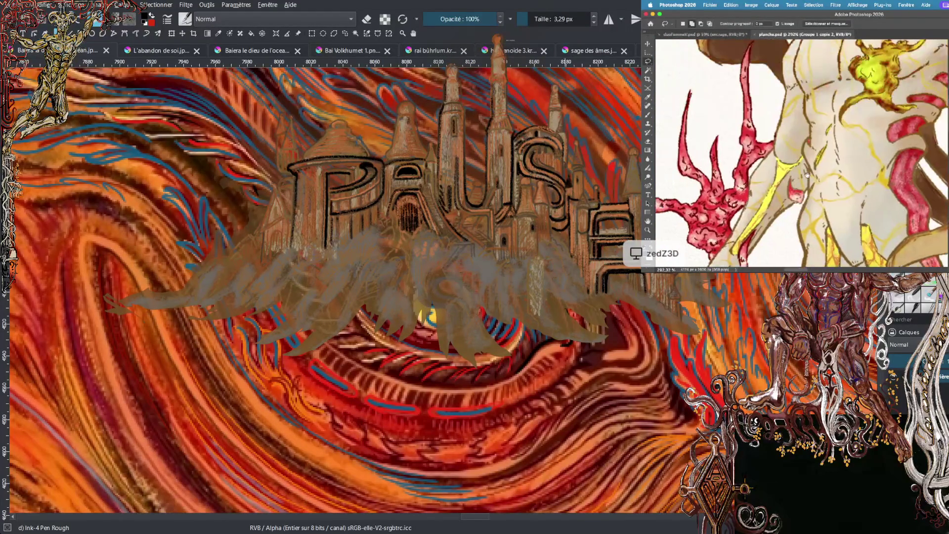
{"action": "scroll", "coordinate": [803, 174], "scroll_direction": "up", "scroll_amount": 10}
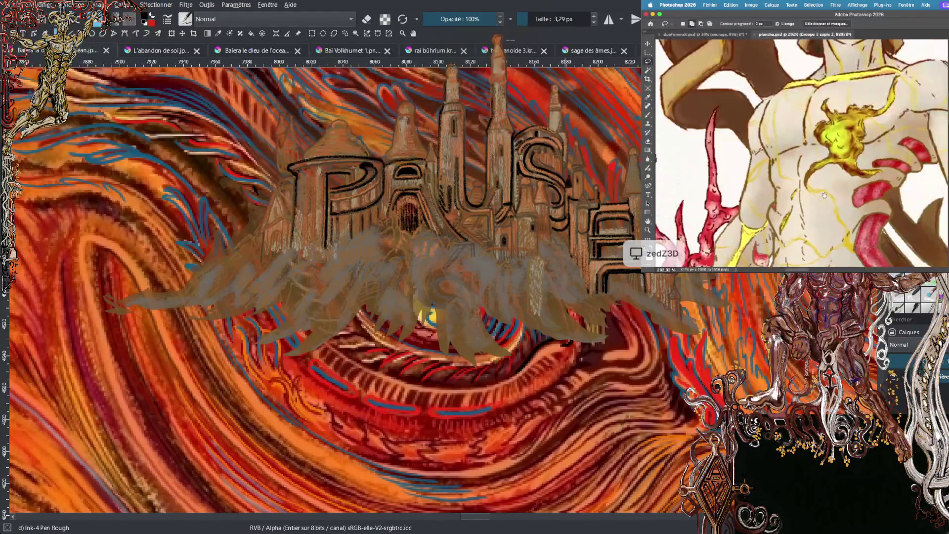
{"action": "scroll", "coordinate": [844, 133], "scroll_direction": "down", "scroll_amount": 3}
{"action": "scroll", "coordinate": [845, 132], "scroll_direction": "down", "scroll_amount": 5}
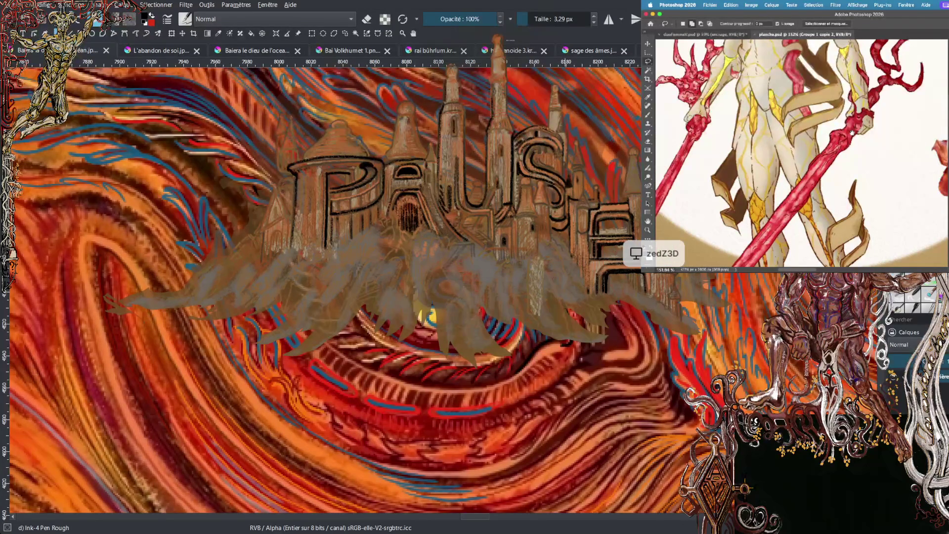
{"action": "scroll", "coordinate": [852, 133], "scroll_direction": "down", "scroll_amount": 5}
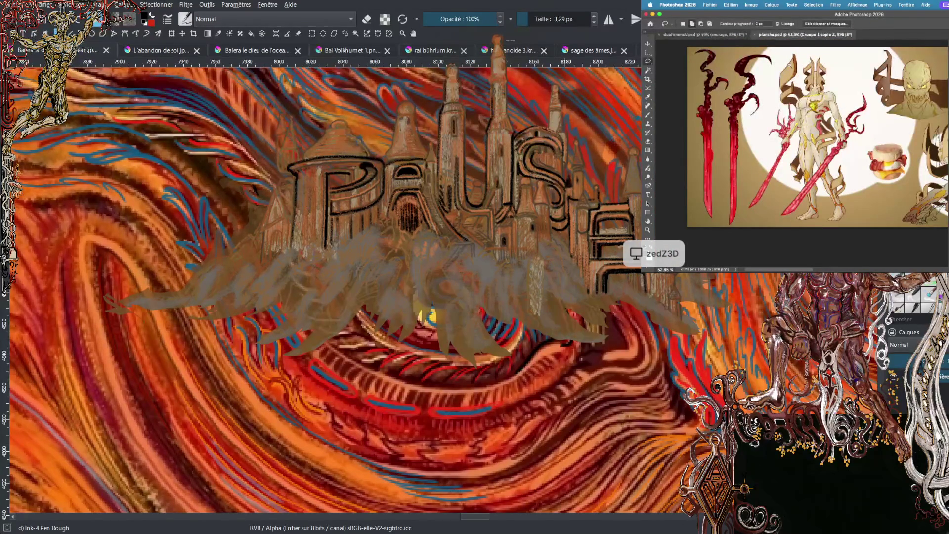
{"action": "scroll", "coordinate": [789, 64], "scroll_direction": "up", "scroll_amount": 5}
{"action": "scroll", "coordinate": [817, 144], "scroll_direction": "down", "scroll_amount": 8}
{"action": "scroll", "coordinate": [817, 144], "scroll_direction": "down", "scroll_amount": 2}
{"action": "scroll", "coordinate": [817, 143], "scroll_direction": "right", "scroll_amount": 3}
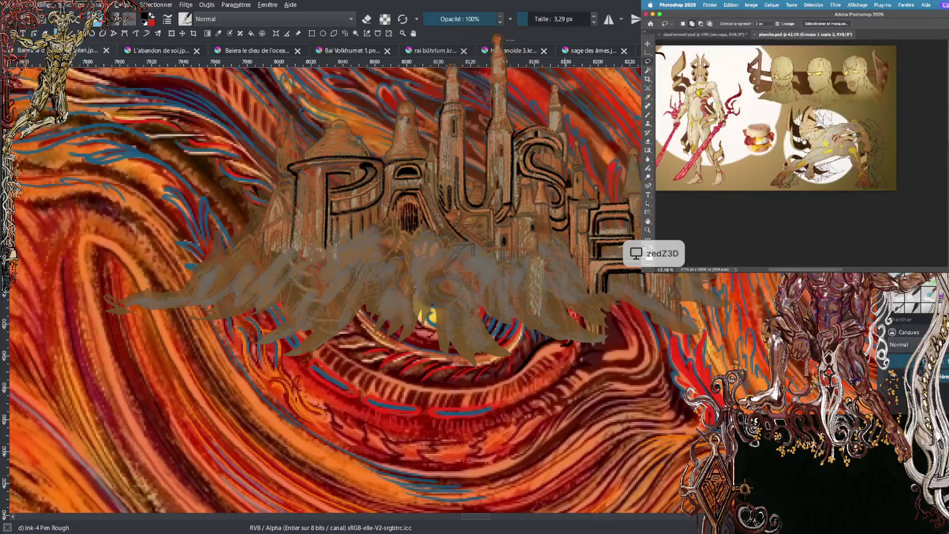
{"action": "scroll", "coordinate": [826, 158], "scroll_direction": "up", "scroll_amount": 5}
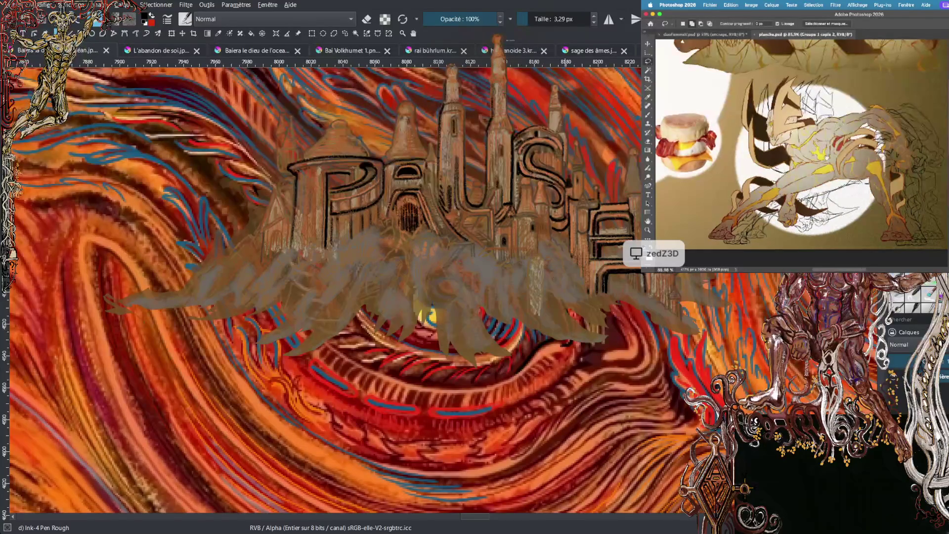
{"action": "scroll", "coordinate": [827, 157], "scroll_direction": "down", "scroll_amount": 3}
{"action": "scroll", "coordinate": [846, 150], "scroll_direction": "up", "scroll_amount": 10}
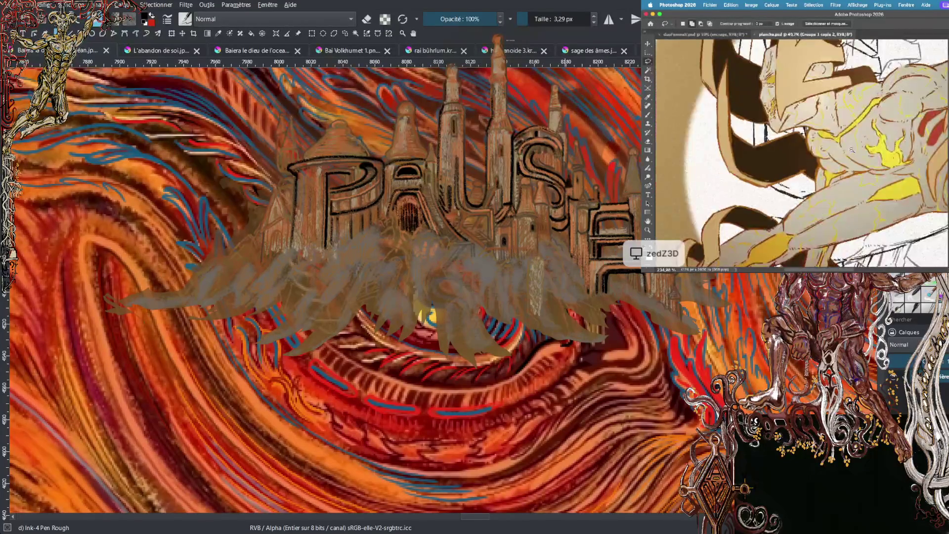
{"action": "scroll", "coordinate": [843, 149], "scroll_direction": "down", "scroll_amount": 3}
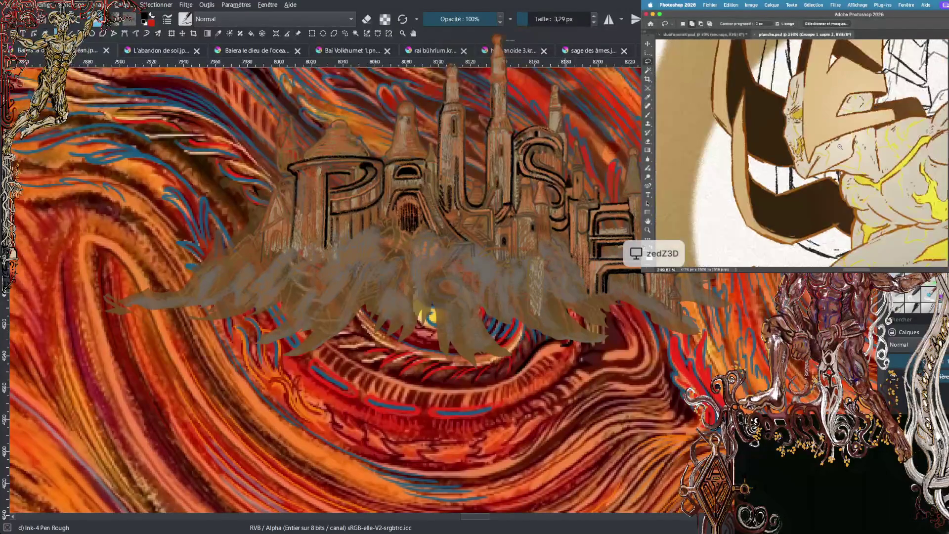
{"action": "scroll", "coordinate": [840, 147], "scroll_direction": "down", "scroll_amount": 5}
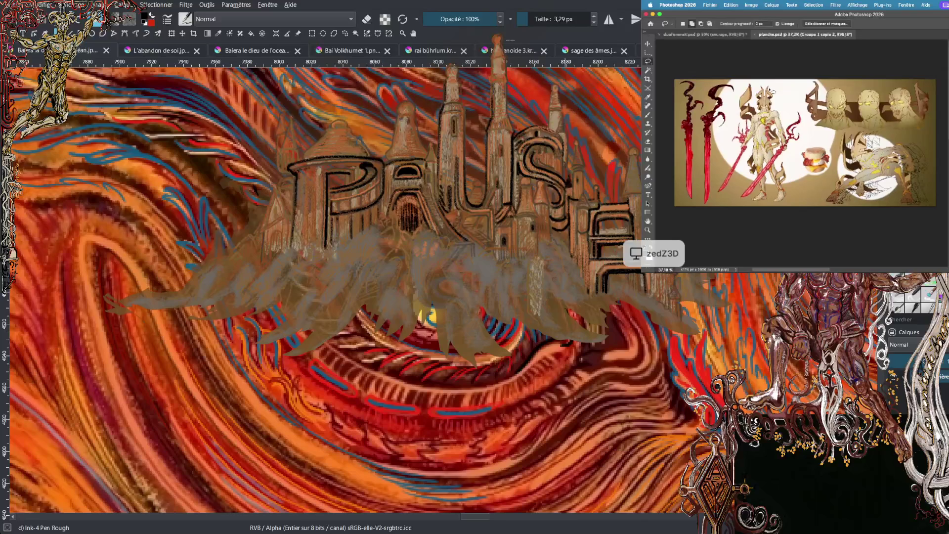
{"action": "left_click", "coordinate": [755, 35]}
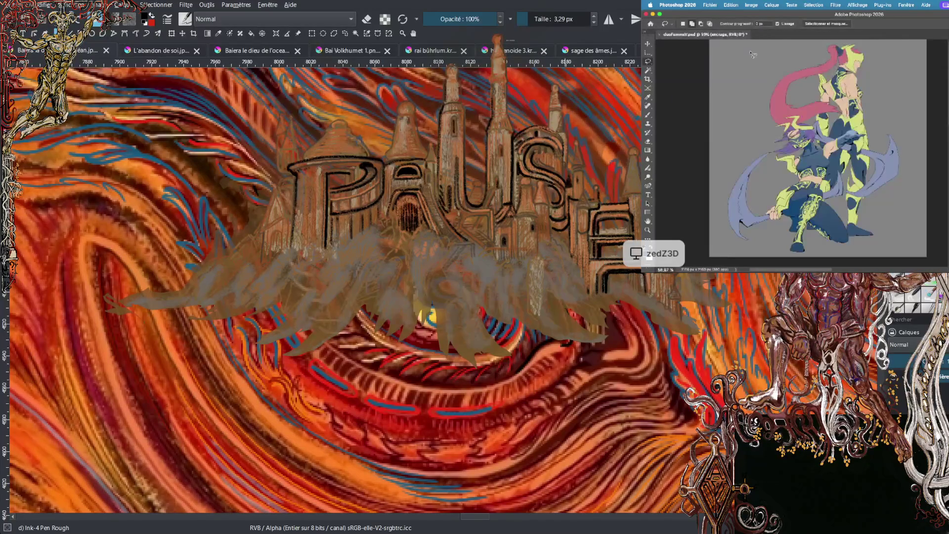
- Open BatMan.psd from the Art > PROJET PERSO > Illustration folder
{"action": "left_click", "coordinate": [710, 5]}
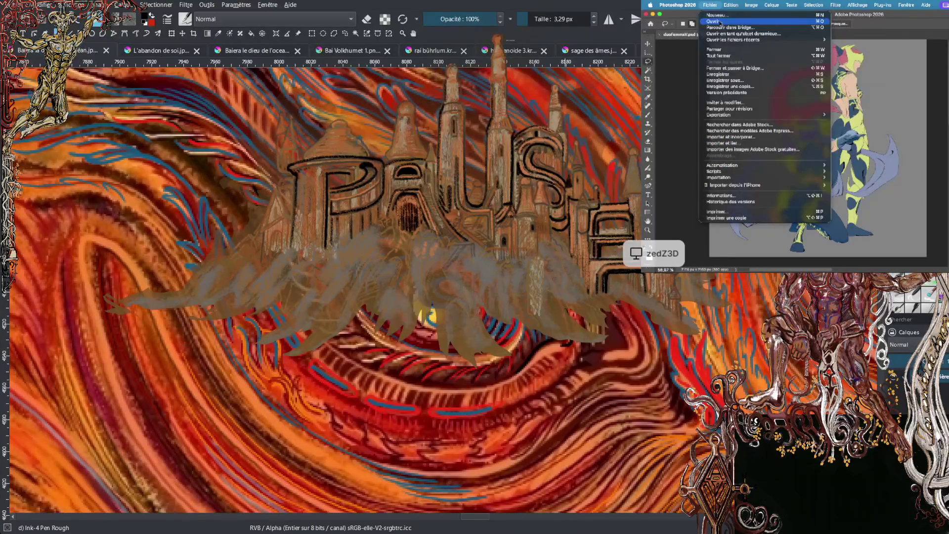
{"action": "left_click", "coordinate": [720, 22]}
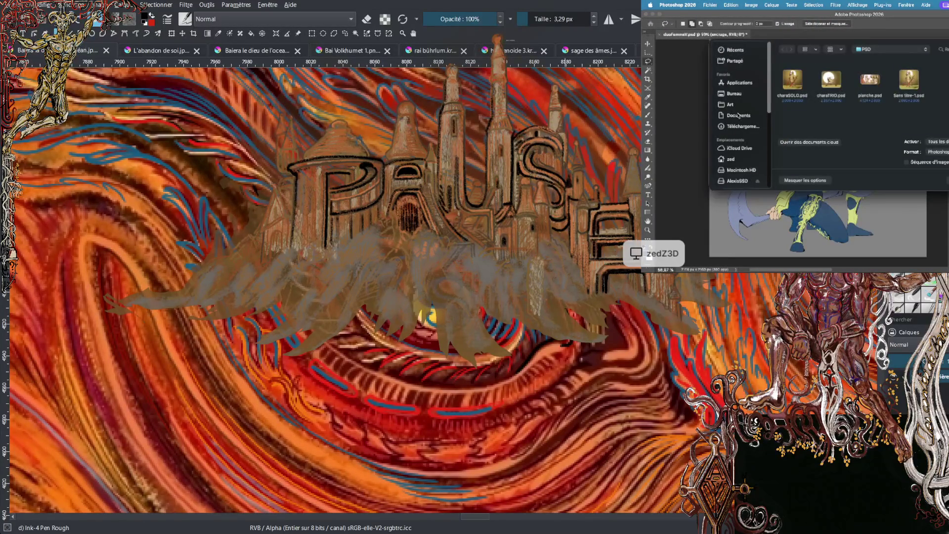
{"action": "left_click", "coordinate": [731, 104]}
{"action": "double_click", "coordinate": [905, 86]}
{"action": "left_click", "coordinate": [890, 83]}
{"action": "double_click", "coordinate": [890, 83]}
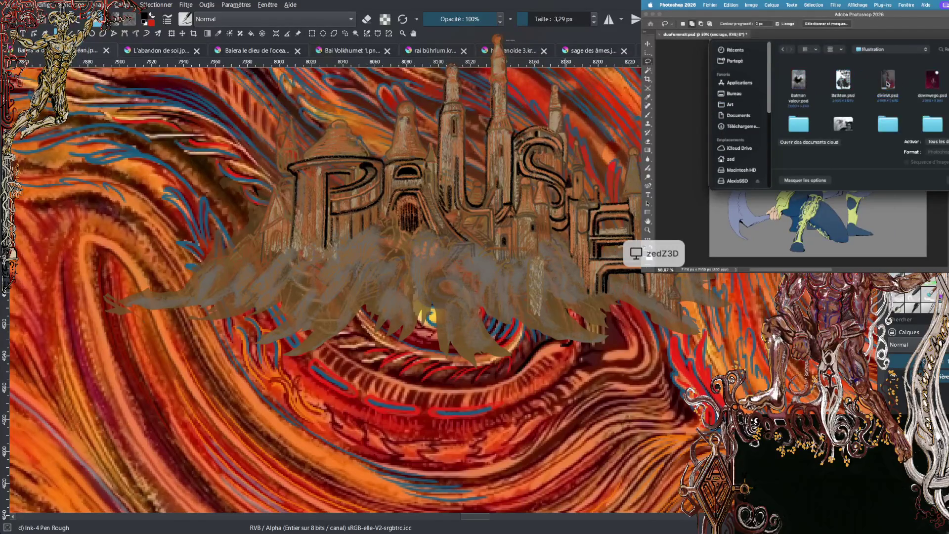
{"action": "scroll", "coordinate": [865, 99], "scroll_direction": "down", "scroll_amount": 1}
{"action": "left_click", "coordinate": [843, 67]}
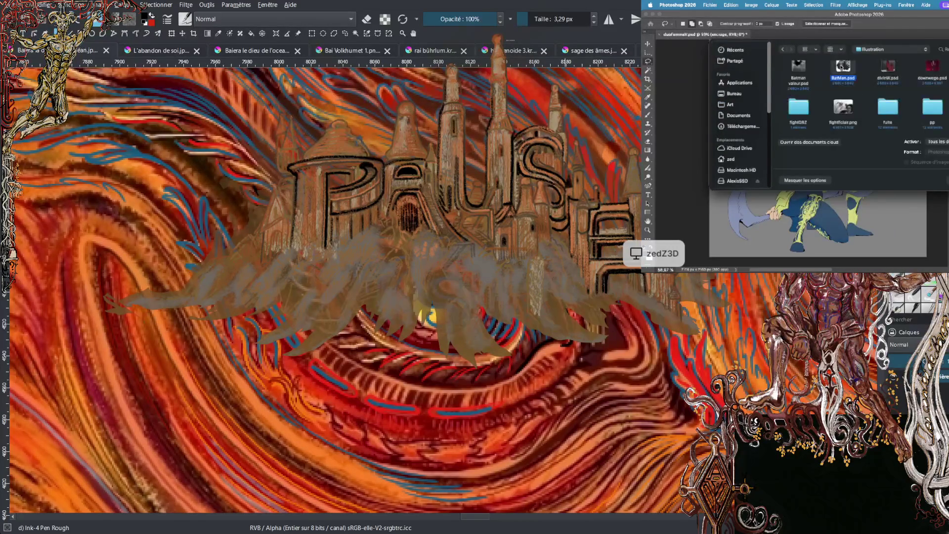
{"action": "key", "text": "Return"}
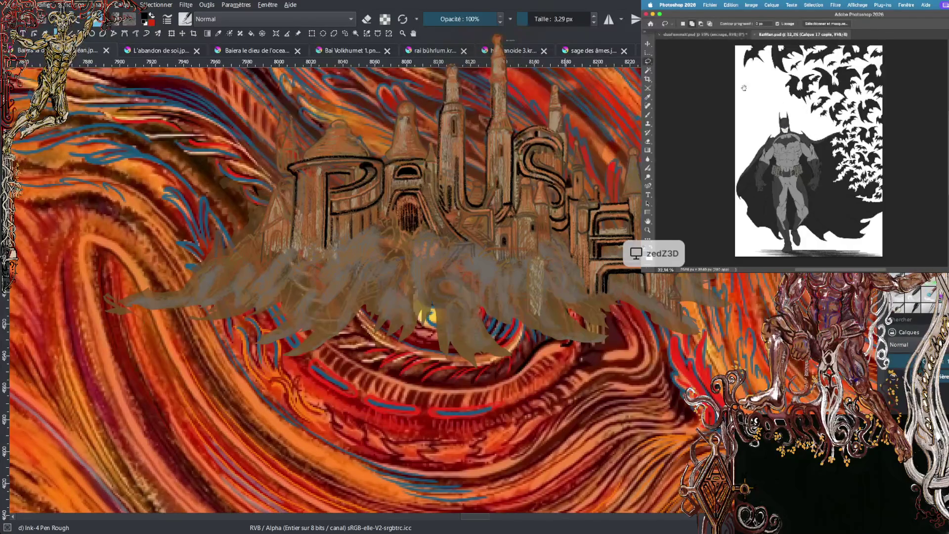
- Zoom in and out to inspect the Batman figure and its swarm of bats
{"action": "scroll", "coordinate": [816, 135], "scroll_direction": "up", "scroll_amount": 2}
{"action": "scroll", "coordinate": [816, 135], "scroll_direction": "up", "scroll_amount": 5}
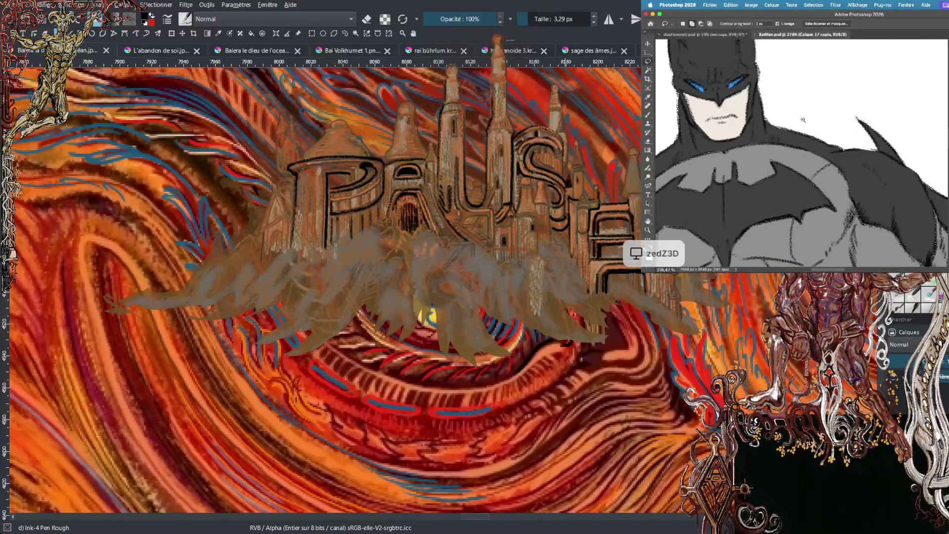
{"action": "scroll", "coordinate": [796, 147], "scroll_direction": "down", "scroll_amount": 8}
{"action": "scroll", "coordinate": [799, 146], "scroll_direction": "up", "scroll_amount": 2}
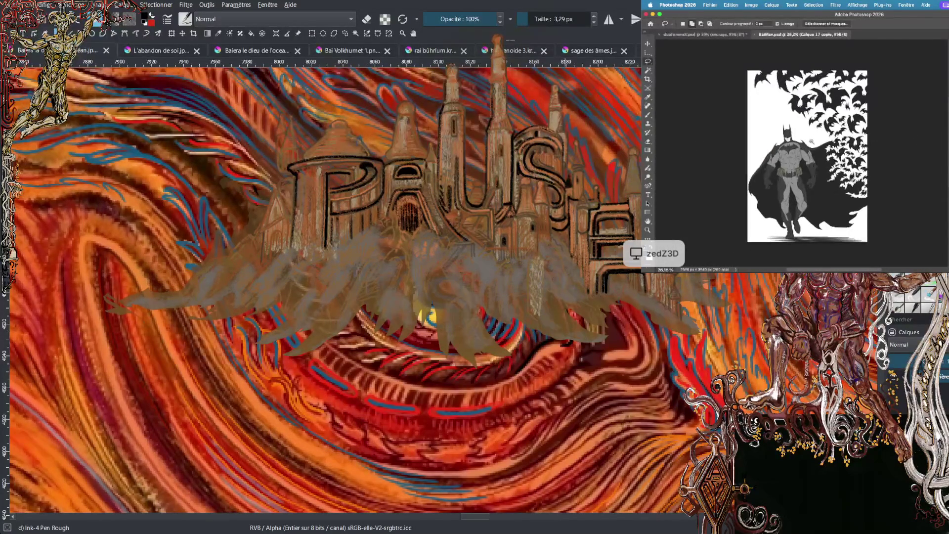
{"action": "scroll", "coordinate": [811, 142], "scroll_direction": "up", "scroll_amount": 1}
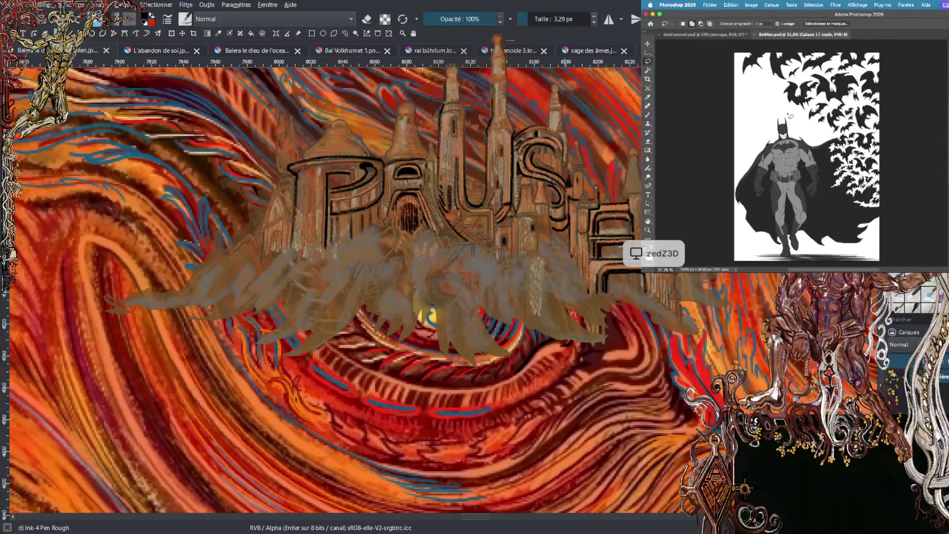
{"action": "left_click", "coordinate": [711, 5]}
- Open fuite.psd from the fuite folder in a new tab
{"action": "left_click", "coordinate": [725, 26]}
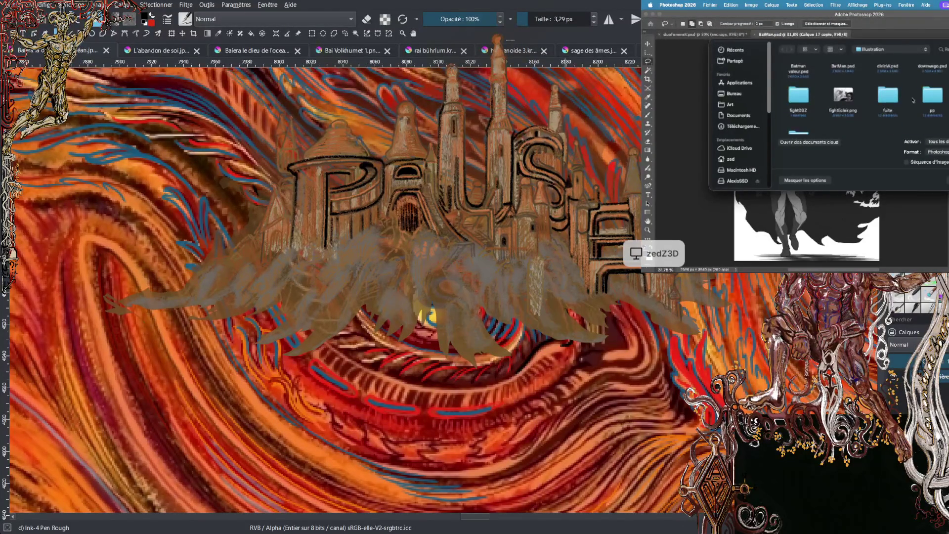
{"action": "double_click", "coordinate": [889, 96]}
{"action": "double_click", "coordinate": [805, 83]}
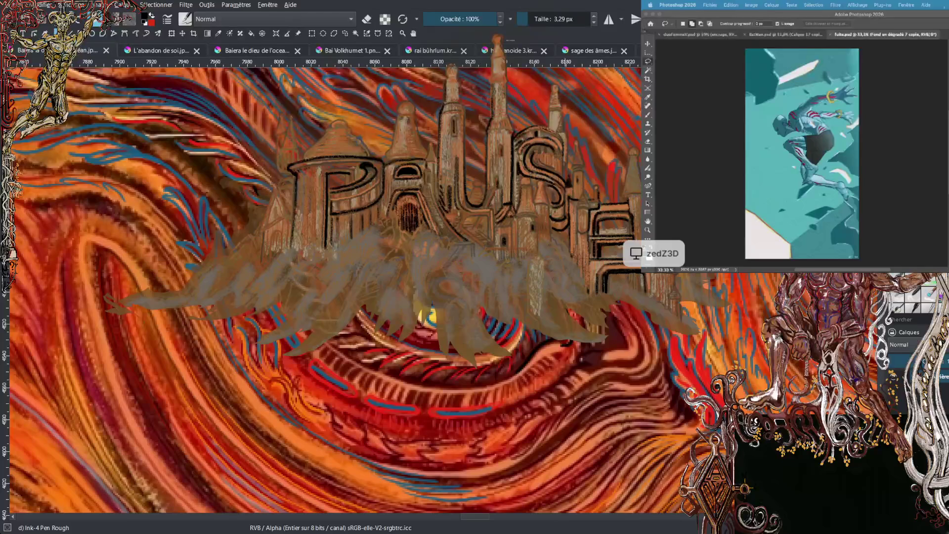
- Look at the BatMan.psd tab, then return to the fuite.psd document
{"action": "left_click", "coordinate": [816, 32]}
{"action": "left_click", "coordinate": [794, 37]}
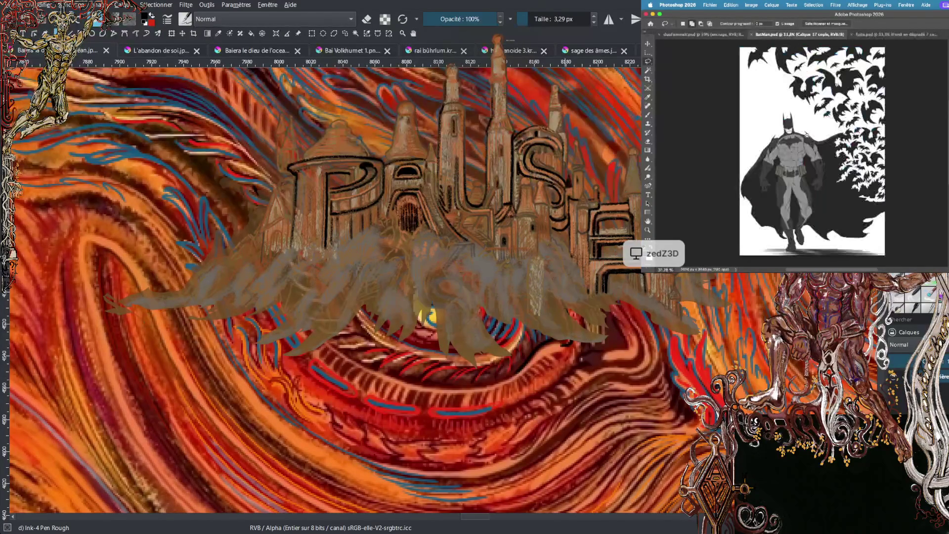
{"action": "scroll", "coordinate": [810, 99], "scroll_direction": "up", "scroll_amount": 2}
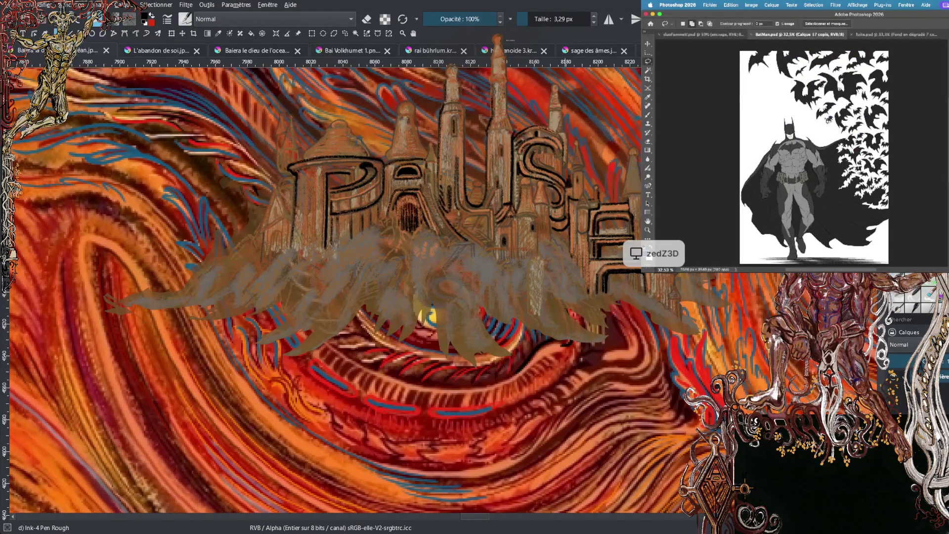
{"action": "left_click", "coordinate": [893, 37]}
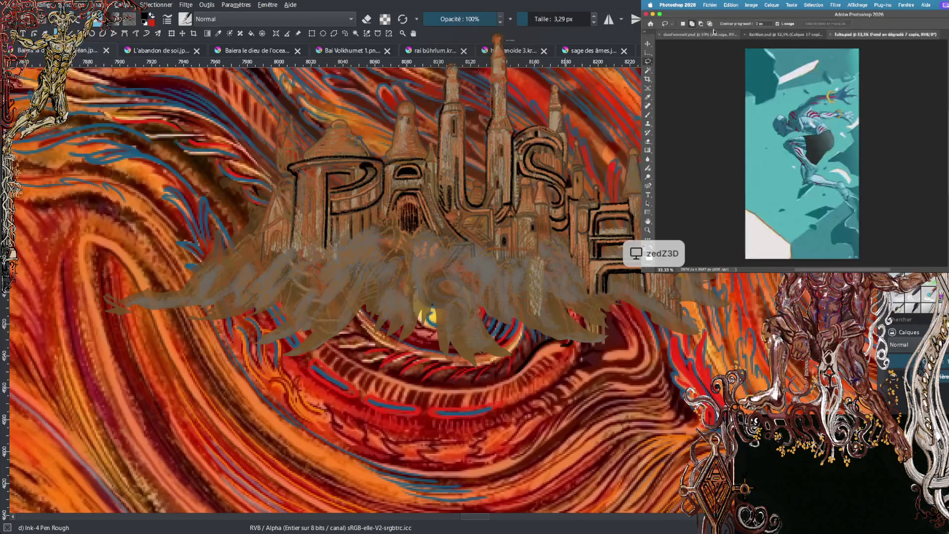
- Browse the Open dialog to Art > Illustration to list its PSD files
{"action": "left_click", "coordinate": [710, 5]}
{"action": "left_click", "coordinate": [725, 22]}
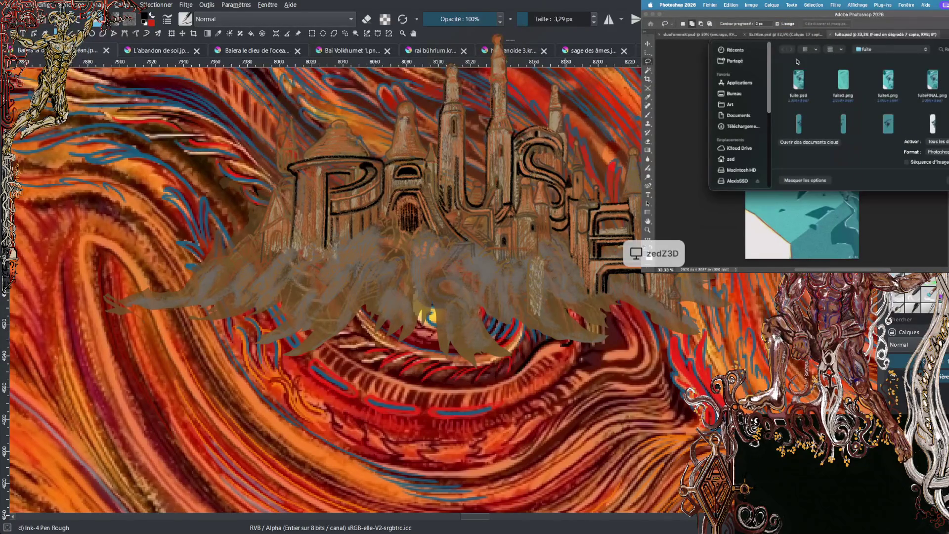
{"action": "left_click", "coordinate": [740, 105]}
{"action": "double_click", "coordinate": [909, 81]}
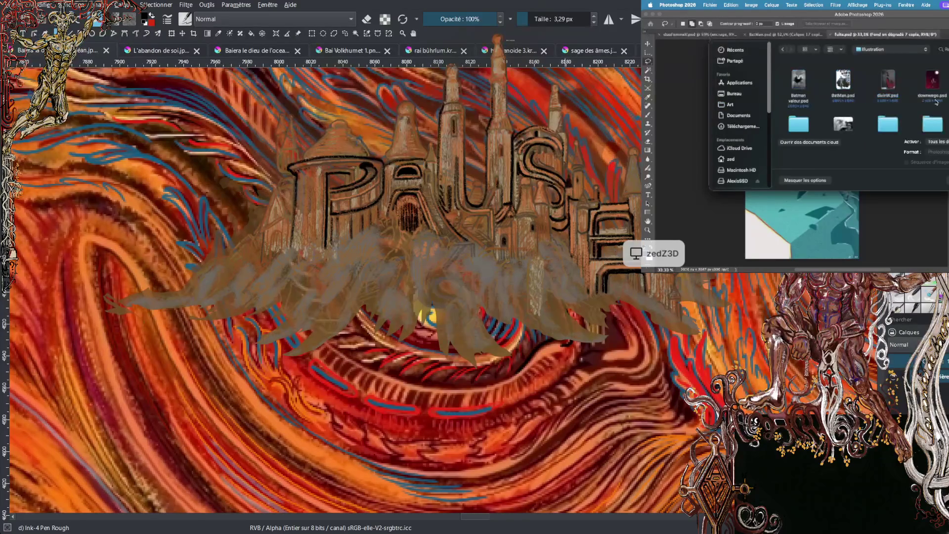
{"action": "scroll", "coordinate": [929, 102], "scroll_direction": "down", "scroll_amount": 2}
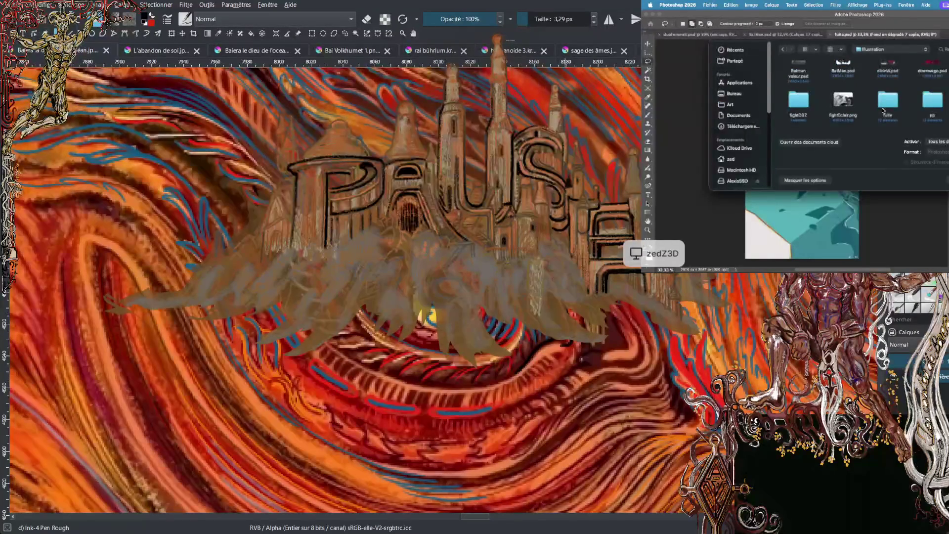